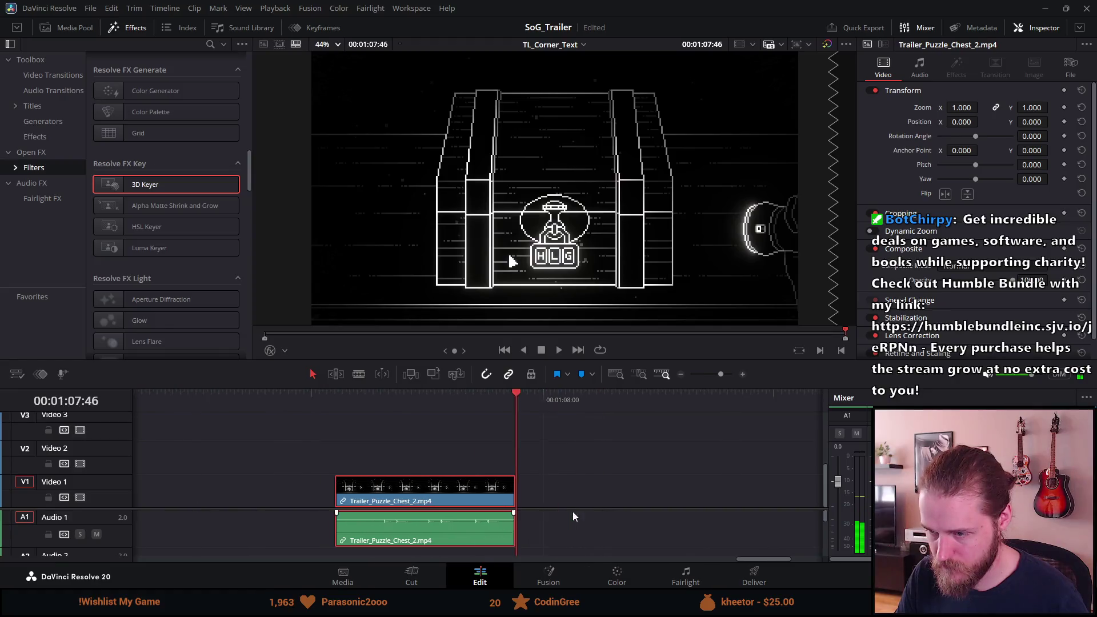
Step: Trim the head and tail of Trailer_Puzzle_Chest_2.mp4 and play back the trimmed clip
drag(265, 486, 272, 487)
drag(476, 494, 470, 494)
click(267, 396)
key(space)
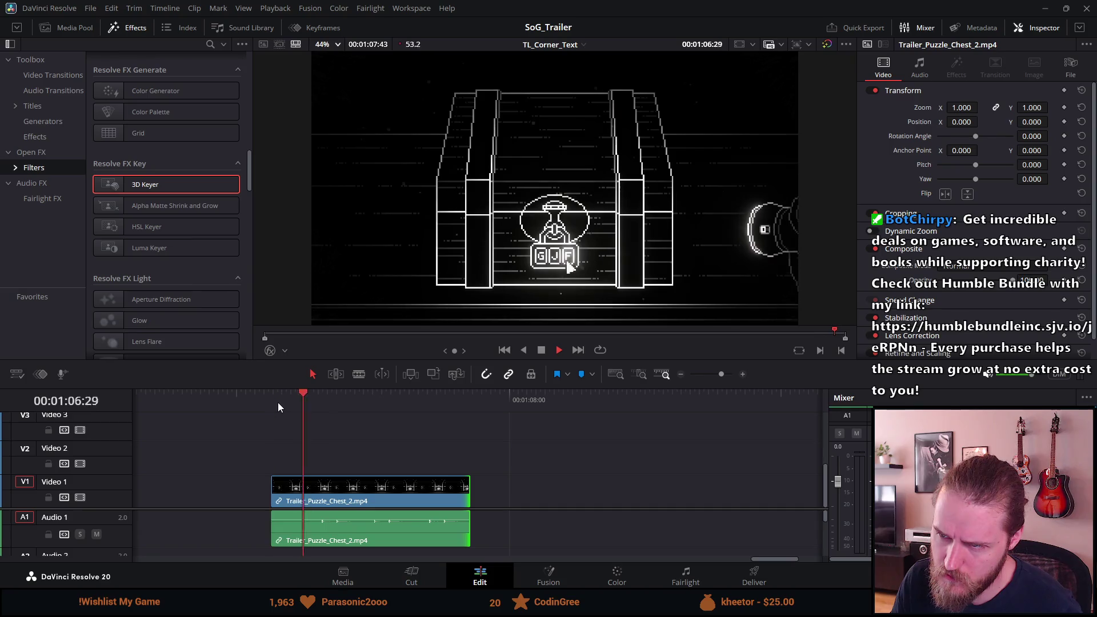
key(space)
Step: Blade the chest clip at several frames, adding cuts near 01:06:47 and 01:06:56
scroll(328, 454, up, 2)
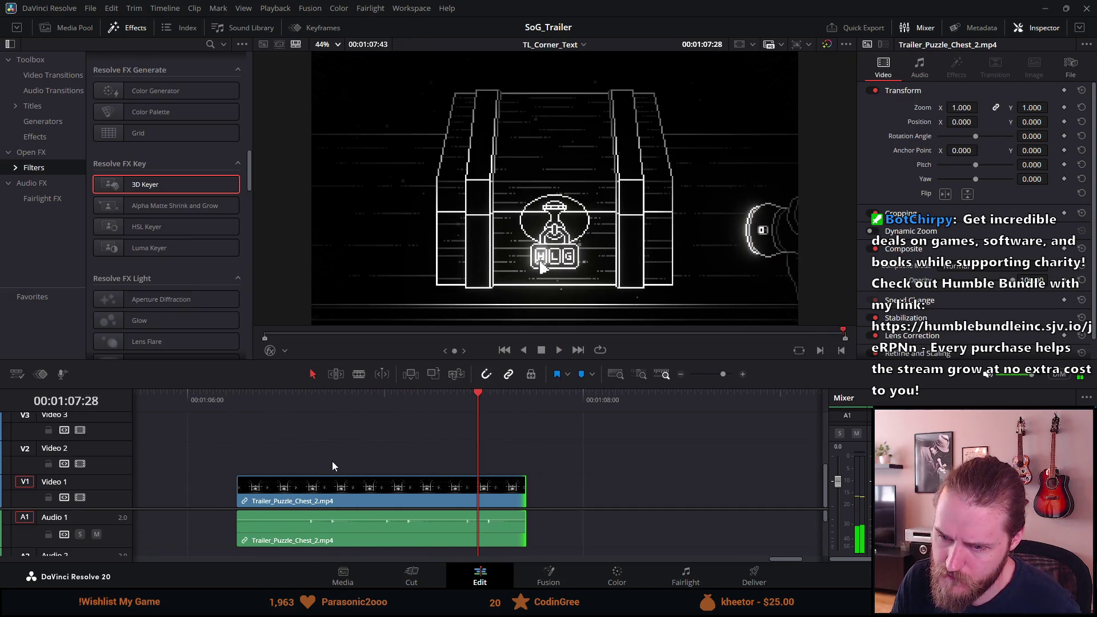
mouse_move(308, 406)
mouse_down()
mouse_move(387, 409)
mouse_move(241, 426)
mouse_move(304, 429)
mouse_move(282, 426)
mouse_move(379, 400)
mouse_move(501, 404)
mouse_up()
key(ctrl+b)
key(ctrl+b)
mouse_move(286, 402)
mouse_down()
mouse_move(389, 399)
mouse_move(373, 399)
mouse_up()
key(ctrl+b)
key(ctrl+b)
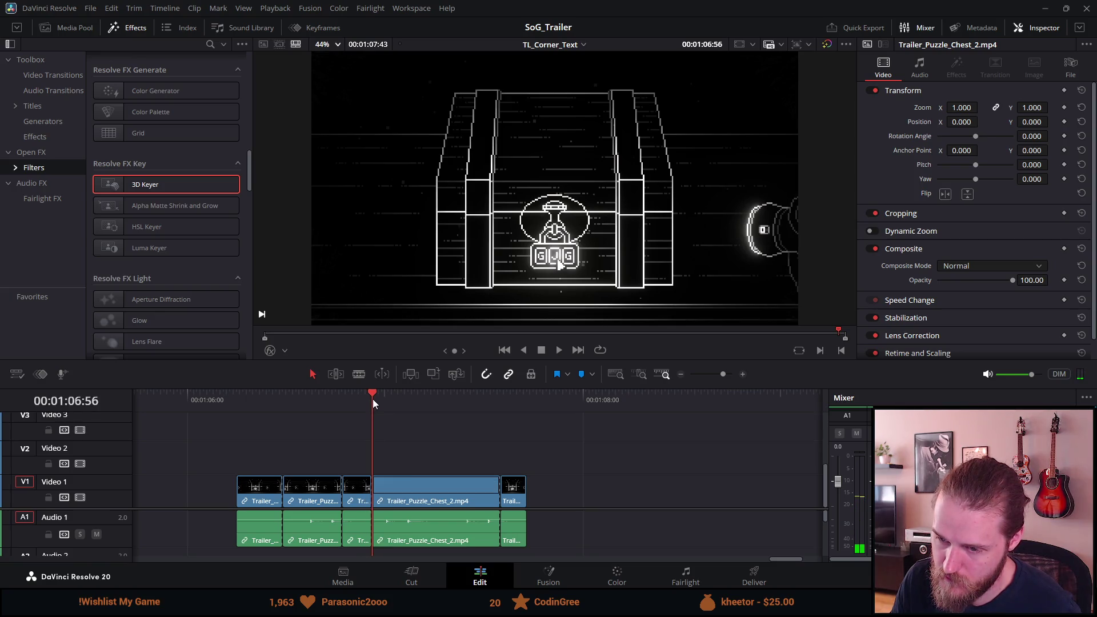
Step: Retime and shorten the first and third pieces of the chest clip
drag(375, 397, 447, 396)
key(ctrl+b)
key(ctrl+b)
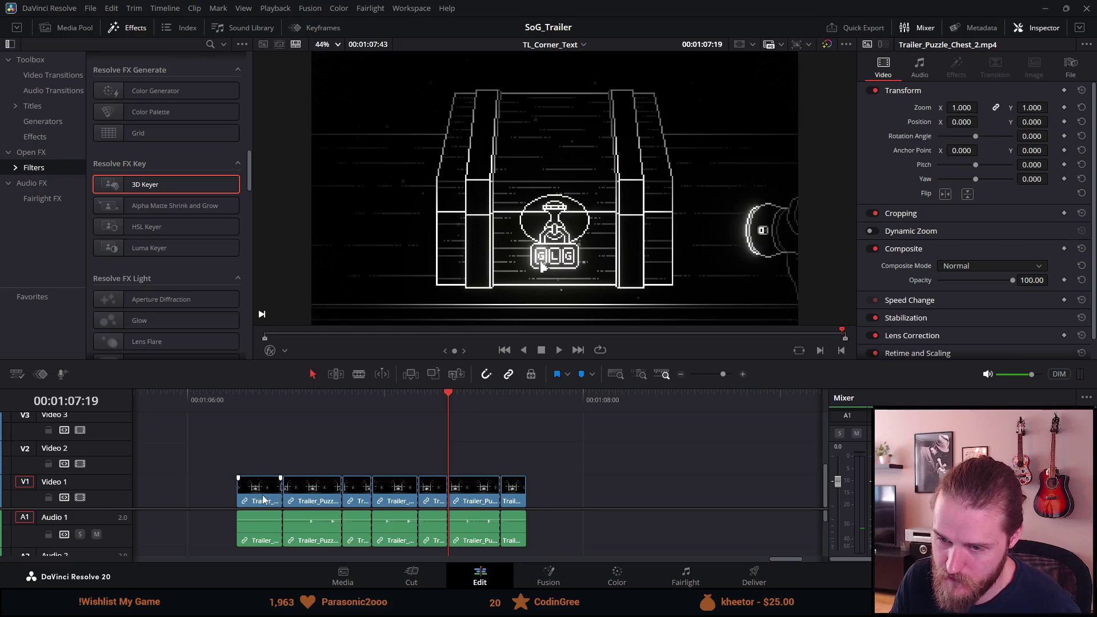
click(262, 500)
key(ctrl+r)
mouse_move(276, 470)
mouse_down()
mouse_move(255, 470)
mouse_move(269, 490)
mouse_up()
click(361, 485)
key(ctrl+r)
drag(364, 482, 354, 484)
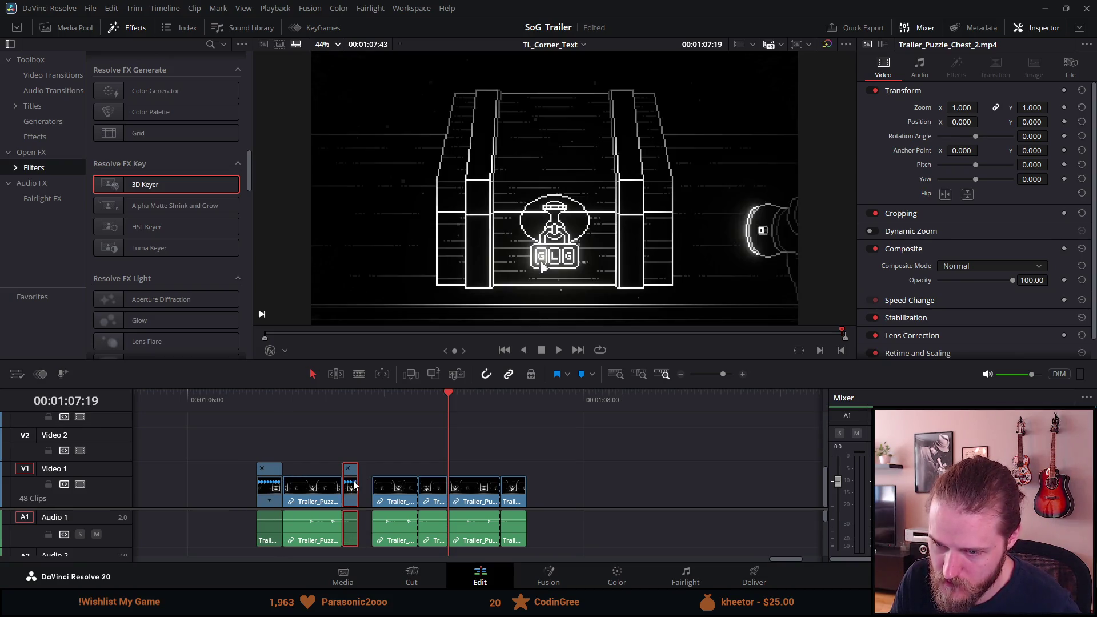
Step: Retime and shorten the short middle piece and the last piece
click(426, 491)
key(ctrl+r)
drag(441, 469, 429, 470)
click(503, 487)
key(ctrl+r)
drag(520, 471, 448, 571)
Step: Slide the pieces left so they sit back-to-back, then play the rapid sequence
drag(475, 491, 457, 491)
drag(514, 439, 392, 550)
drag(416, 497, 404, 500)
click(257, 400)
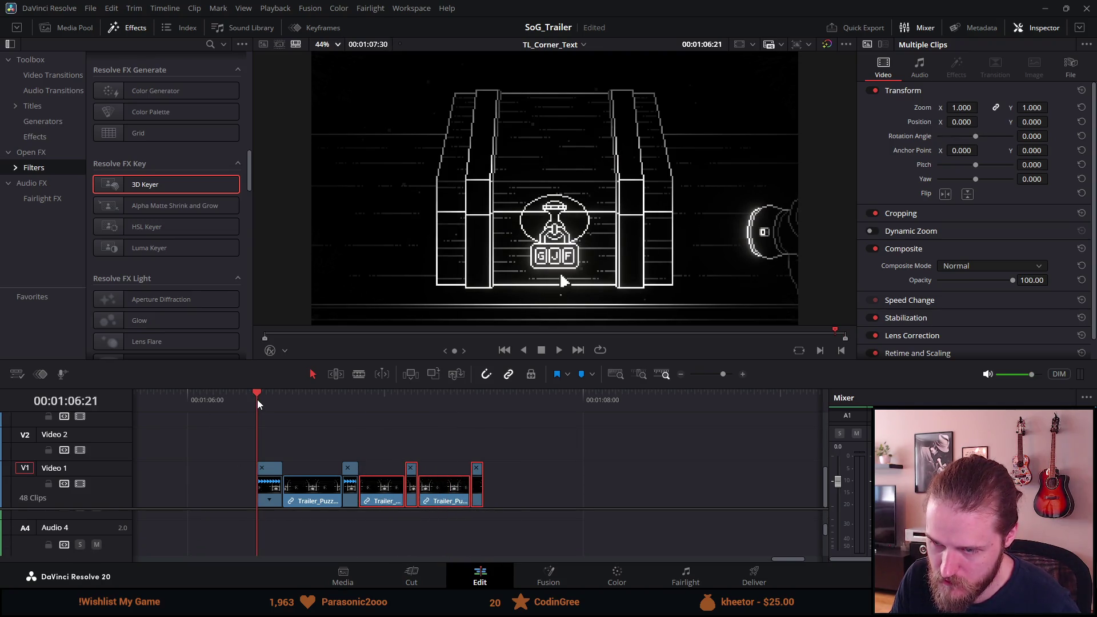
key(space)
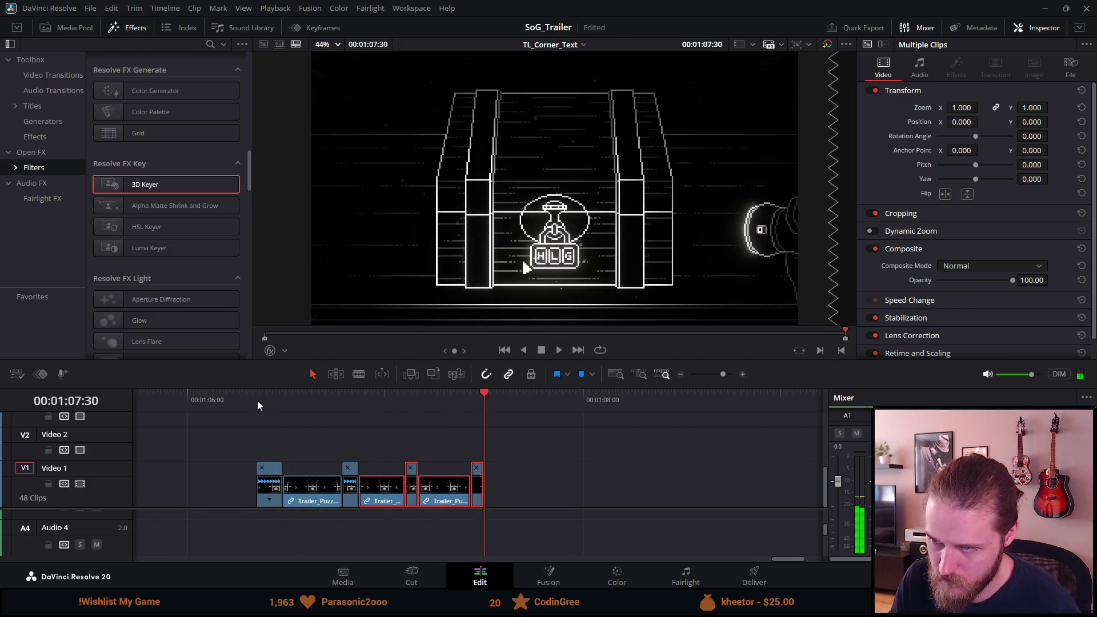
scroll(317, 434, down, 2)
click(317, 401)
key(space)
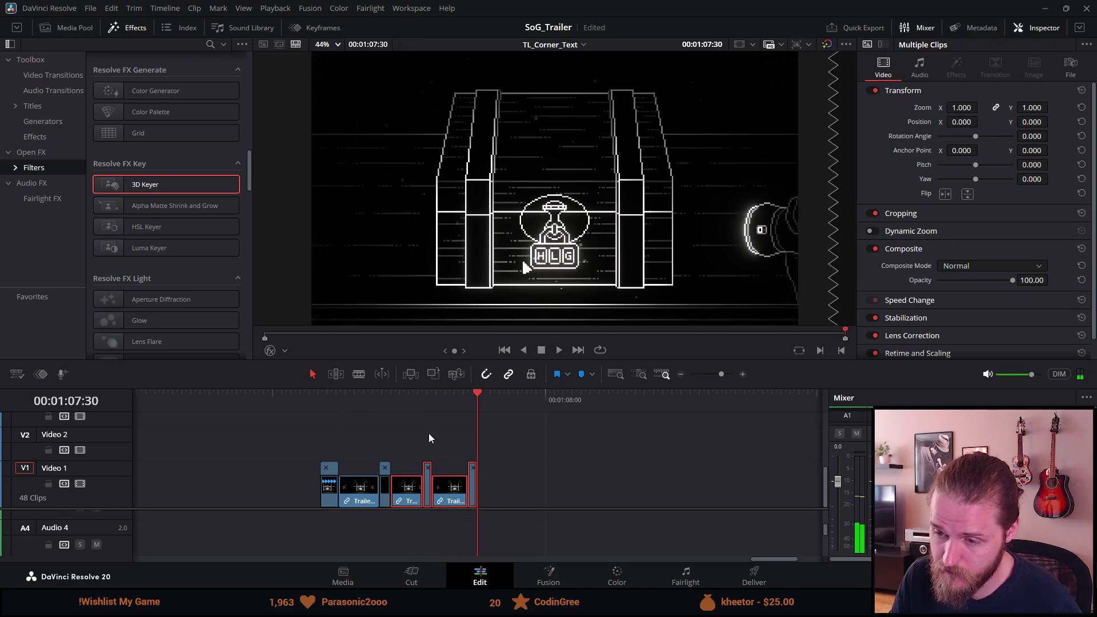
scroll(429, 438, down, 1)
Step: Enlarge the timeline to reveal the audio tracks and select all chopped pieces
drag(438, 388, 439, 282)
scroll(458, 504, up, 5)
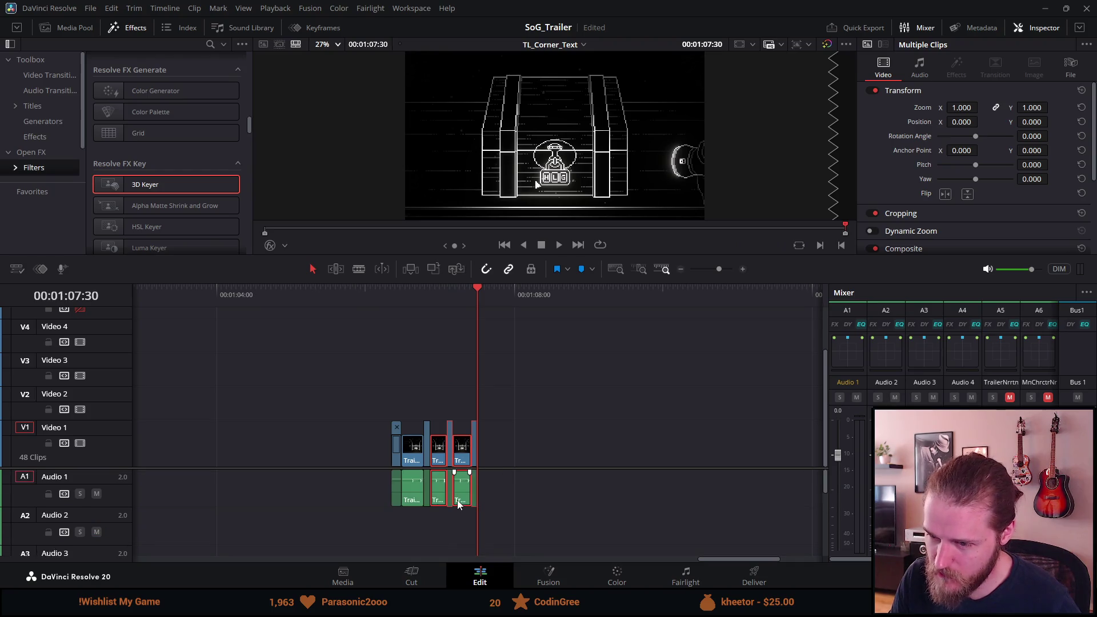
drag(534, 393, 382, 525)
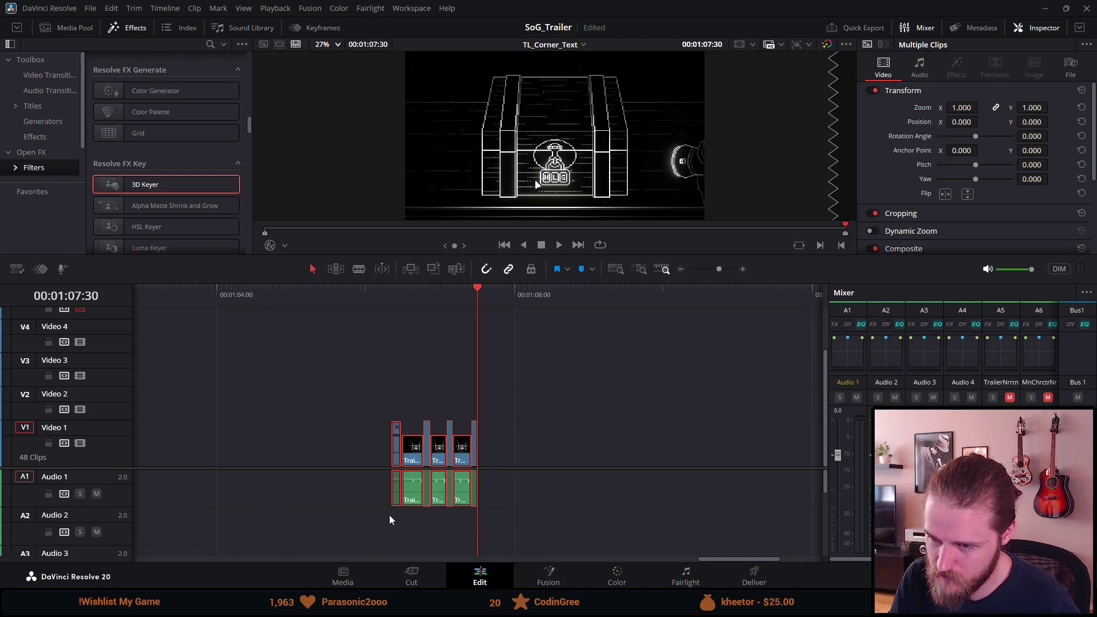
Step: Cut the chopped pieces, paste them at 24 seconds, then undo that paste
key(Delete)
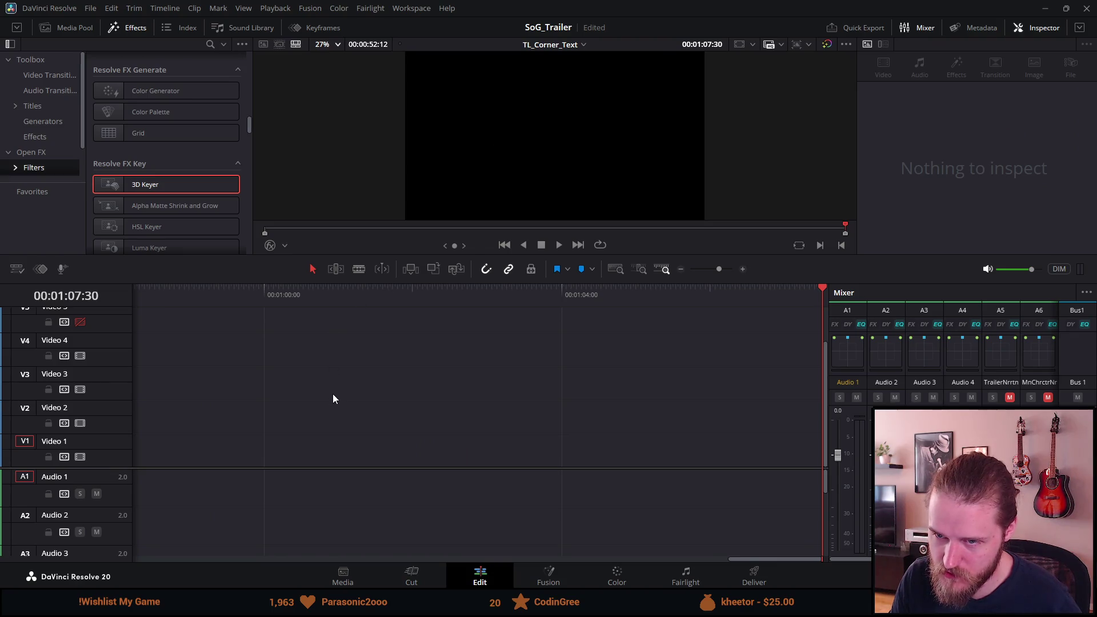
scroll(332, 398, left, 15)
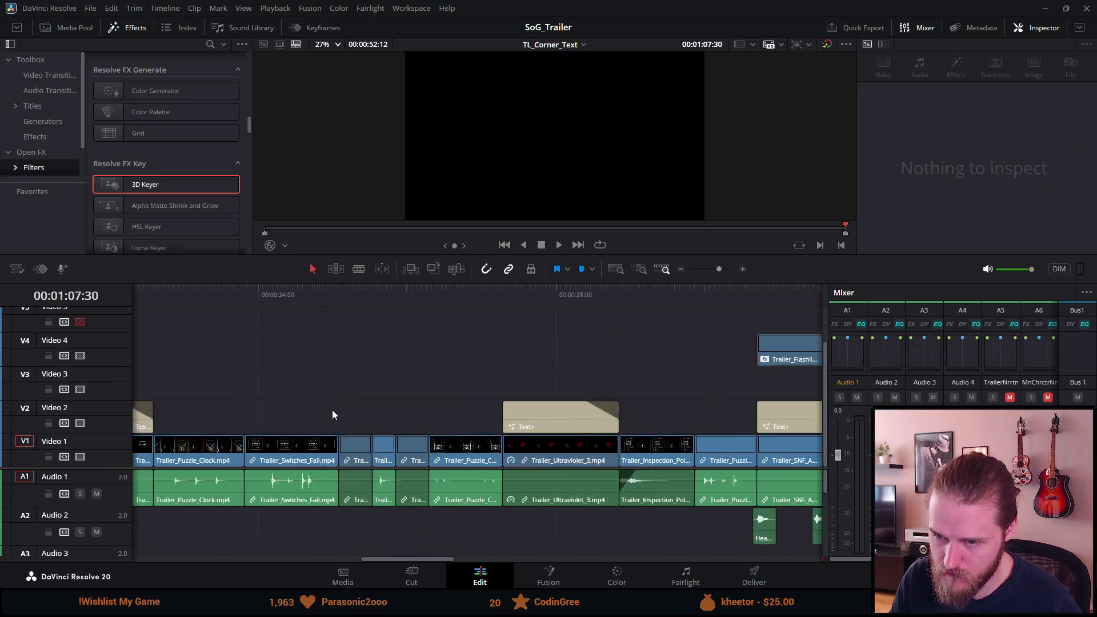
scroll(332, 414, left, 3)
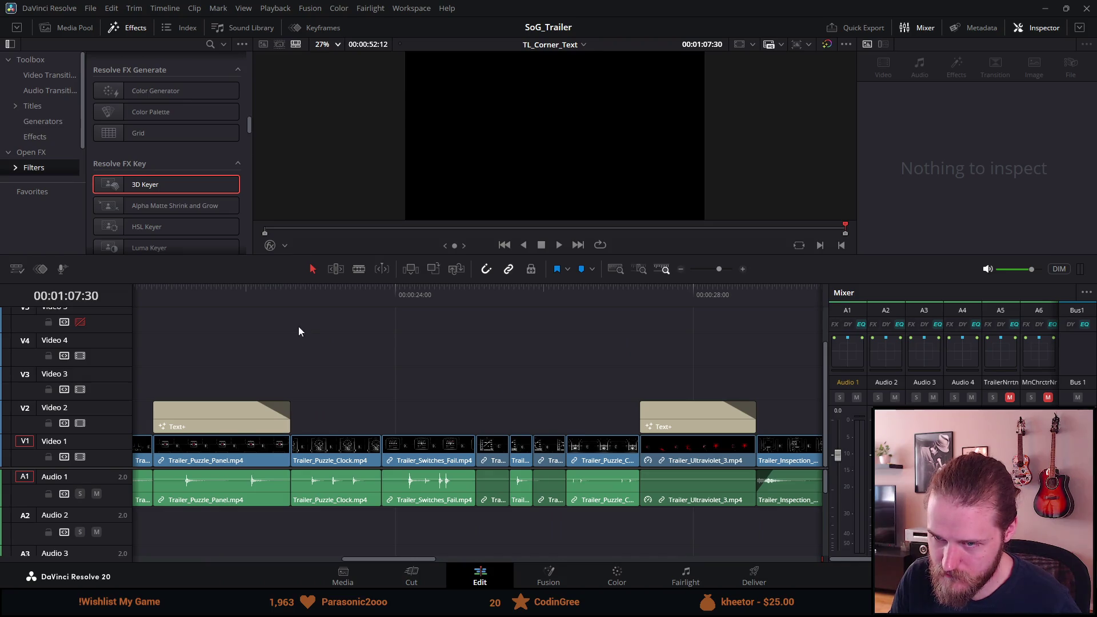
click(569, 300)
key(ctrl+v)
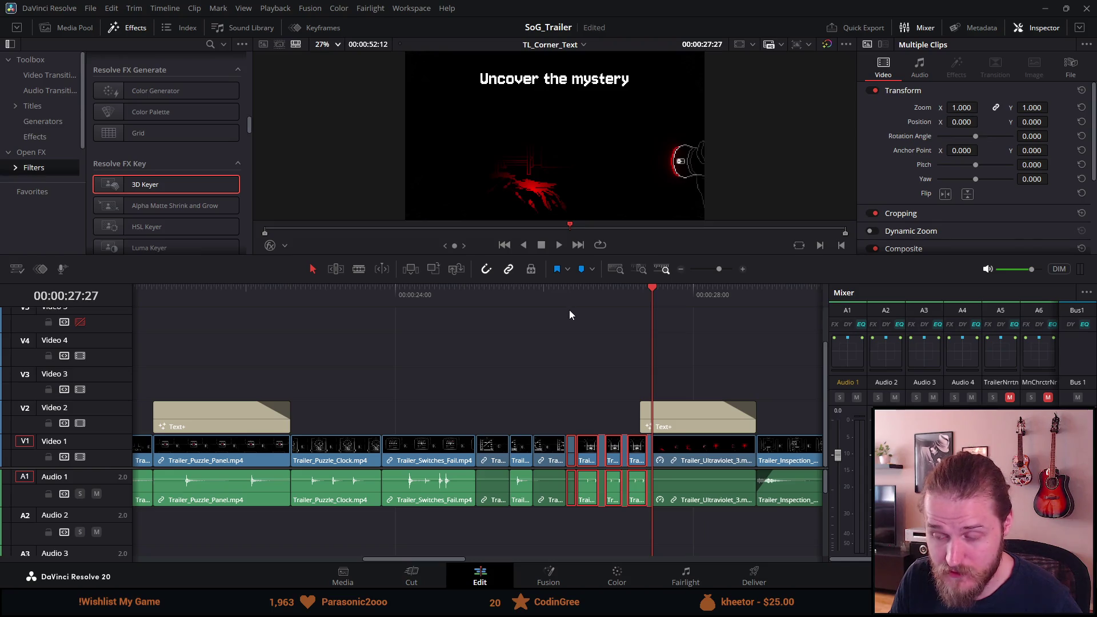
key(ctrl+z)
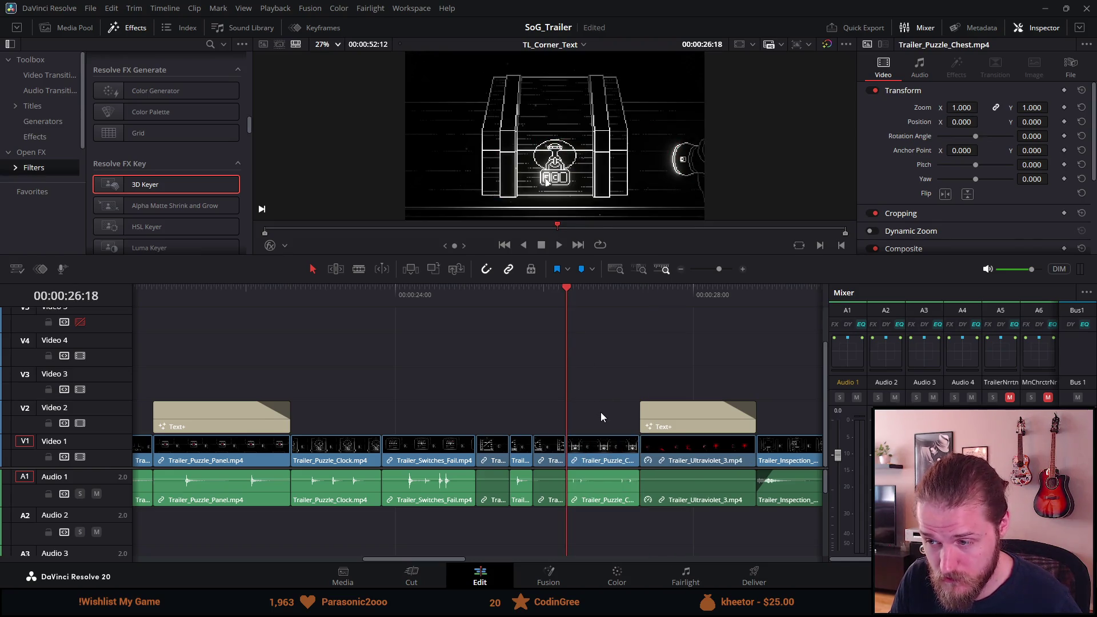
Step: Move Trailer_Puzzle_Chest.mp4 to about 56 seconds and paste the chopped pieces after it
scroll(601, 413, down, 5)
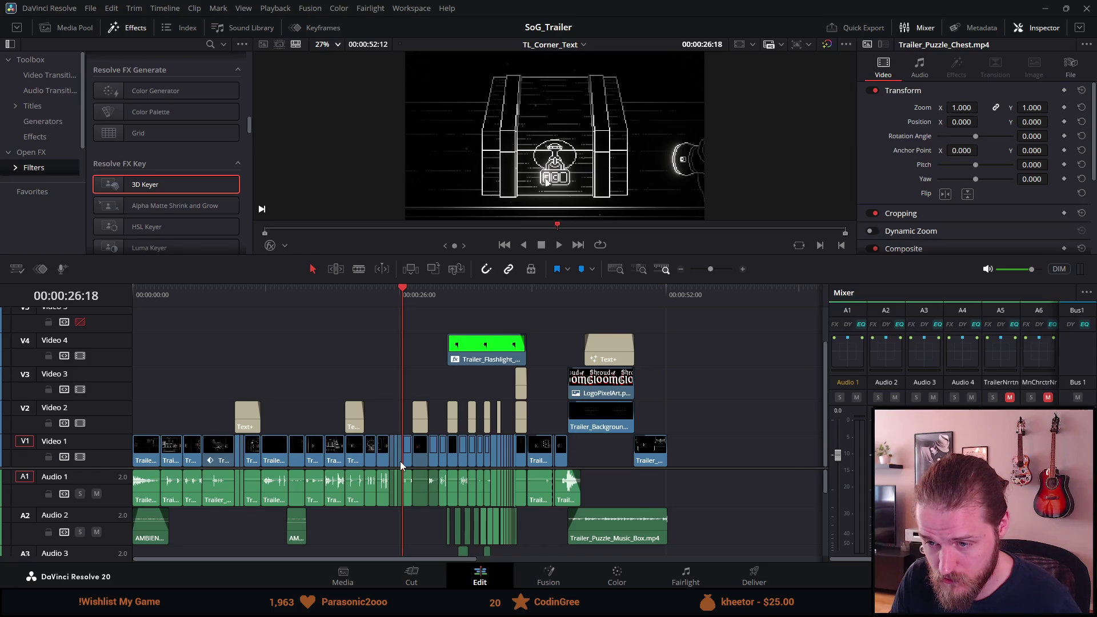
scroll(400, 466, up, 5)
mouse_move(507, 455)
mouse_down()
mouse_move(548, 451)
mouse_move(536, 459)
mouse_move(563, 498)
mouse_move(806, 454)
mouse_move(386, 462)
mouse_move(531, 400)
mouse_move(532, 412)
mouse_up()
click(516, 300)
key(ctrl+v)
scroll(539, 397, up, 2)
click(453, 297)
scroll(491, 334, up, 2)
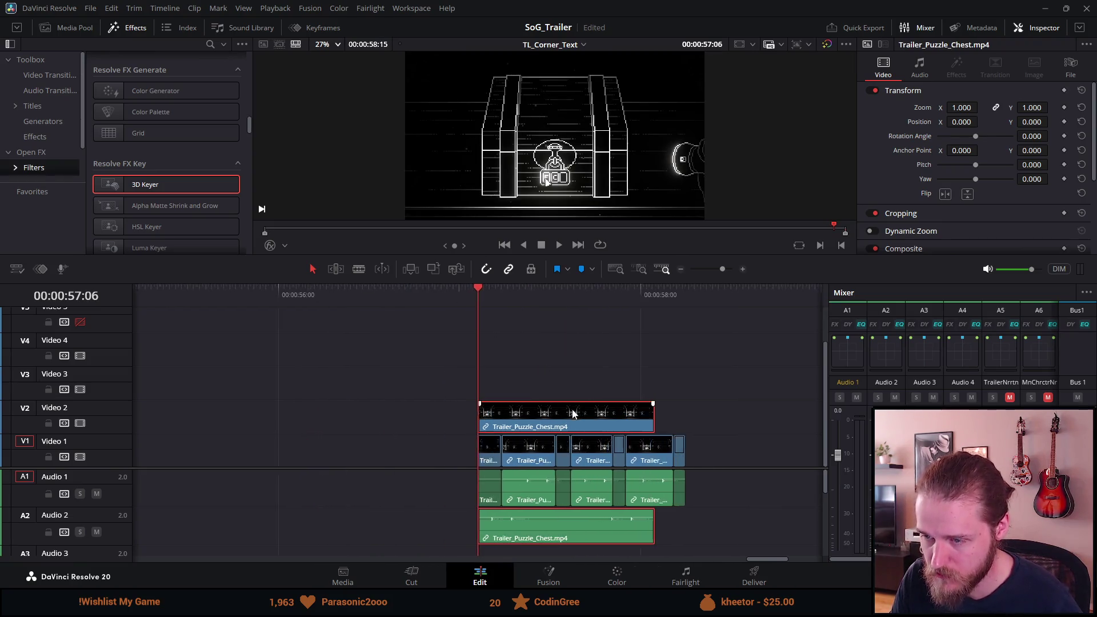
Step: Save, then put Trailer_Puzzle_Chest.mp4 on Video 1 and the chopped pieces on Video 2
key(ctrl+s)
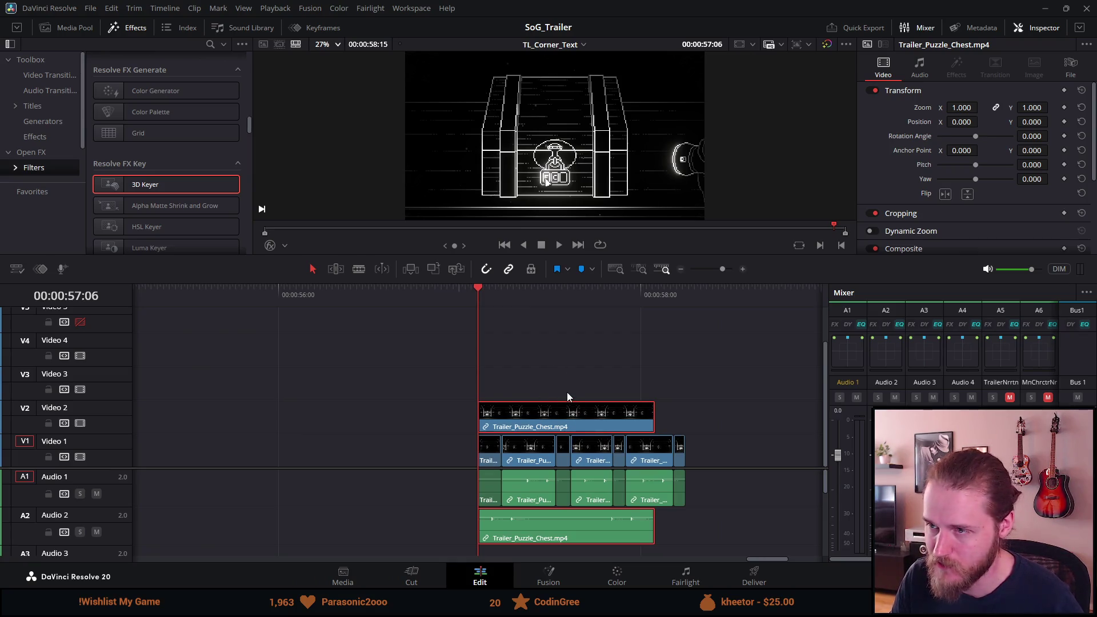
key(space)
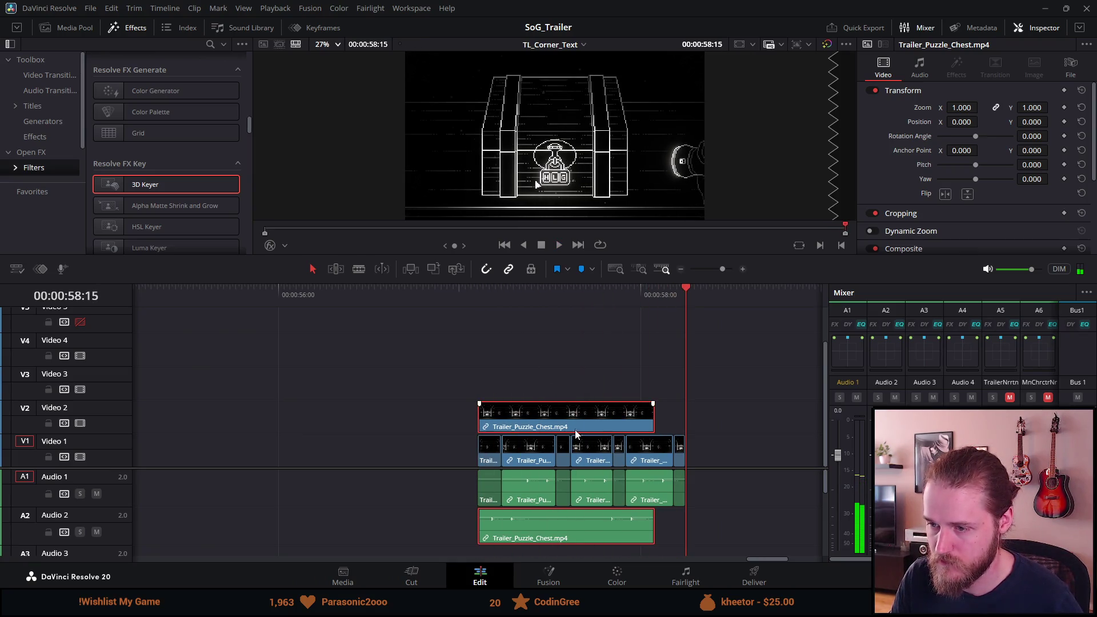
mouse_move(574, 433)
mouse_down()
mouse_move(464, 468)
mouse_move(370, 468)
mouse_up()
drag(742, 369, 478, 517)
mouse_move(493, 456)
mouse_down()
mouse_move(388, 423)
mouse_move(319, 425)
mouse_up()
click(273, 290)
key(space)
key(space)
Step: Drop the Audio 1 clip's volume to -97 dB and play to check it
click(343, 485)
click(362, 481)
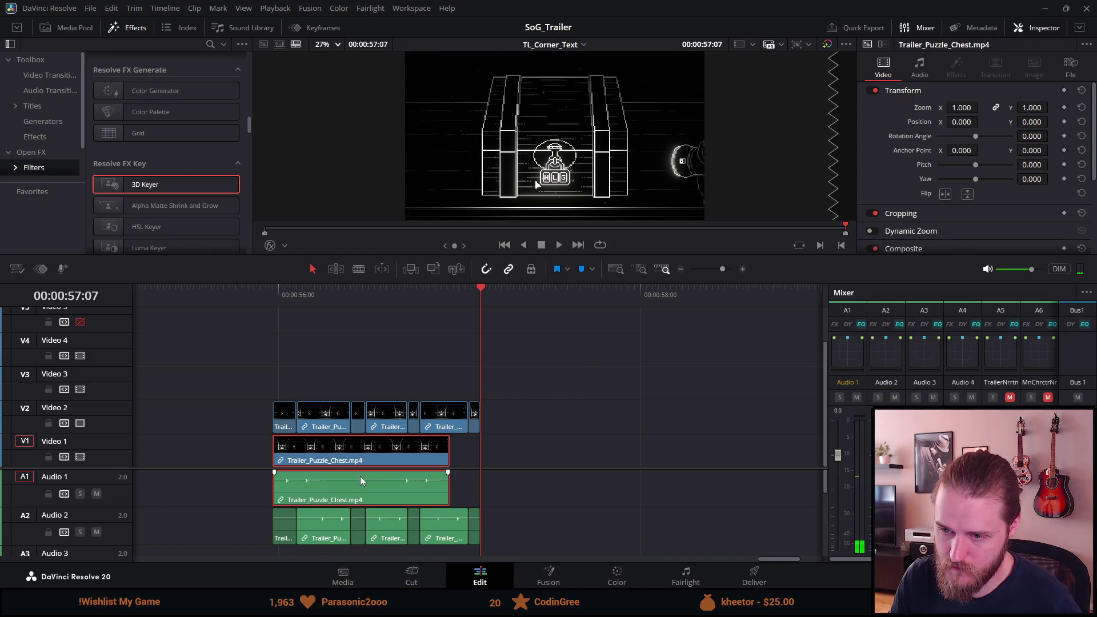
drag(360, 479, 364, 531)
click(279, 296)
key(space)
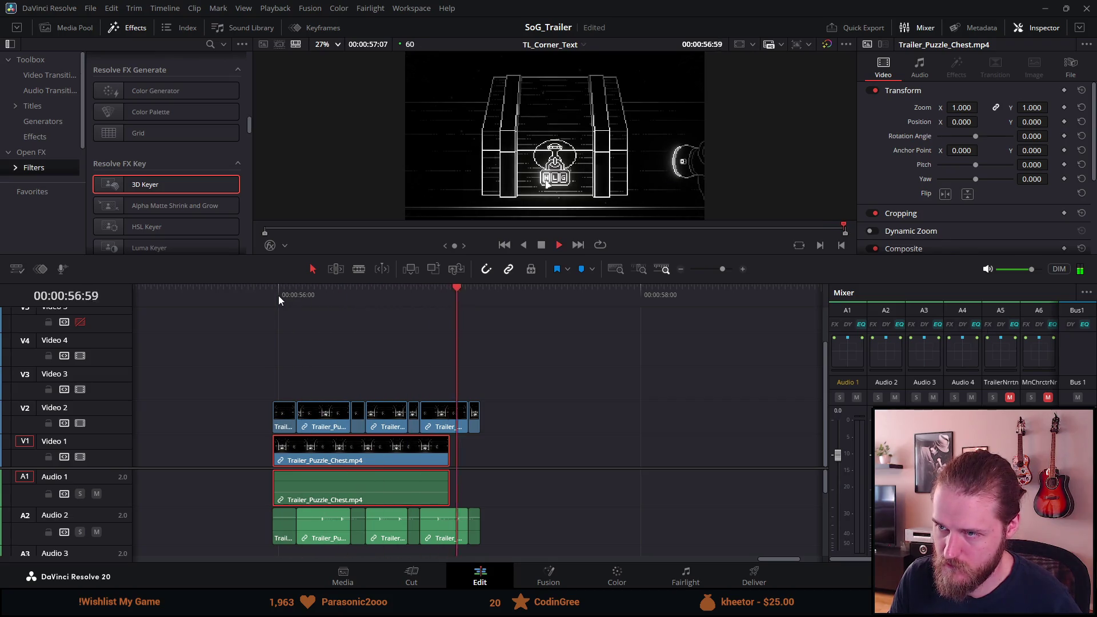
Step: Replay the section from 56:01 and select the first chopped piece on Video 2
scroll(315, 354, up, 2)
scroll(318, 381, up, 1)
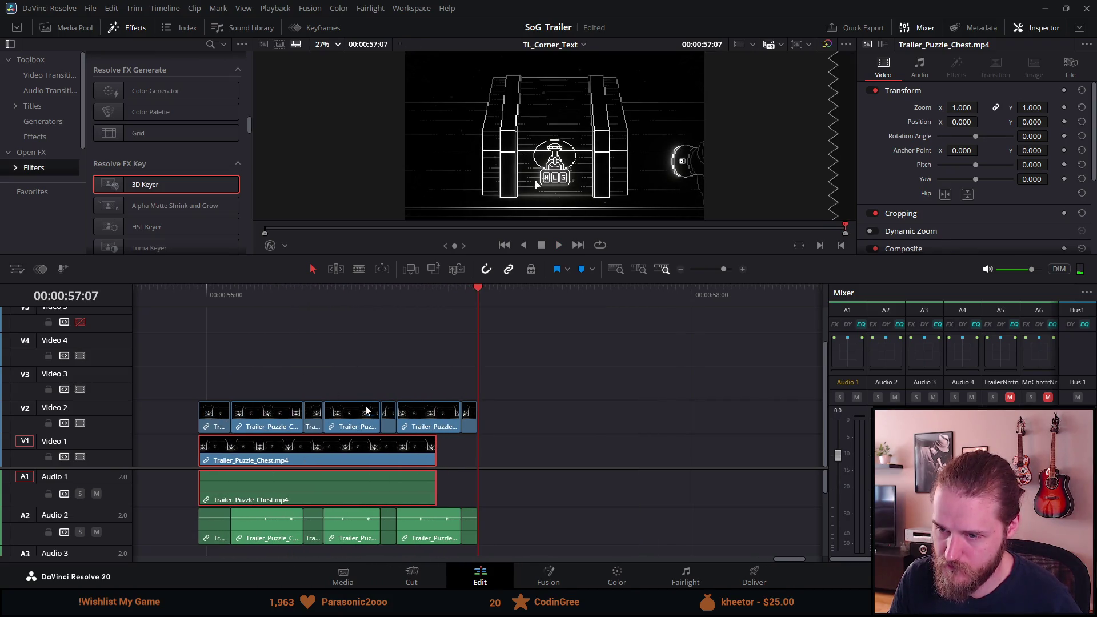
click(199, 298)
key(space)
scroll(207, 341, up, 2)
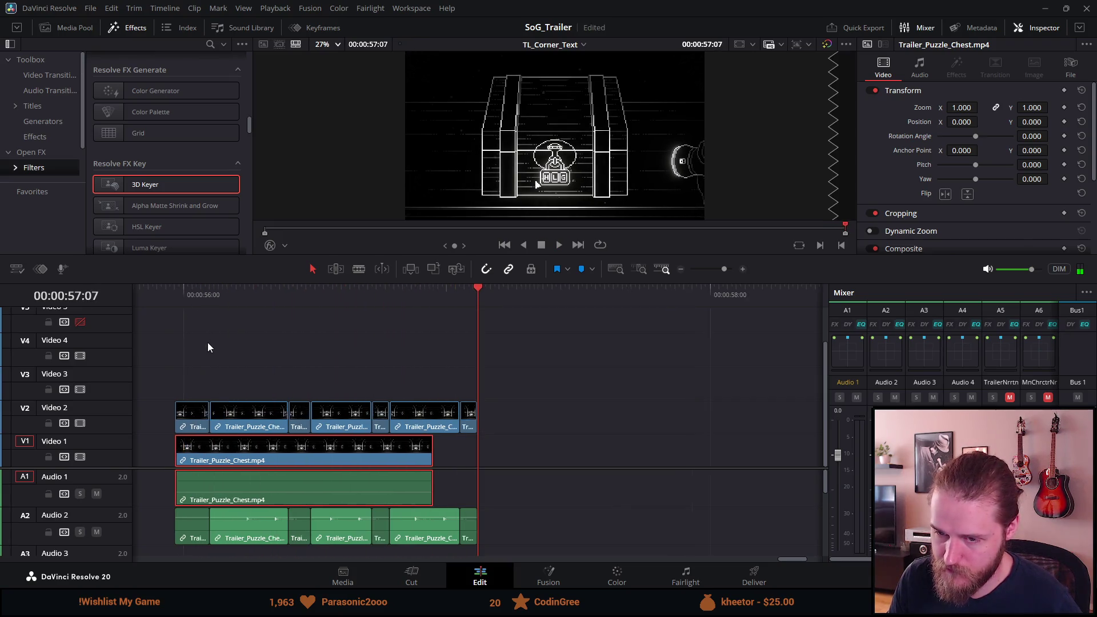
click(141, 301)
scroll(197, 390, up, 2)
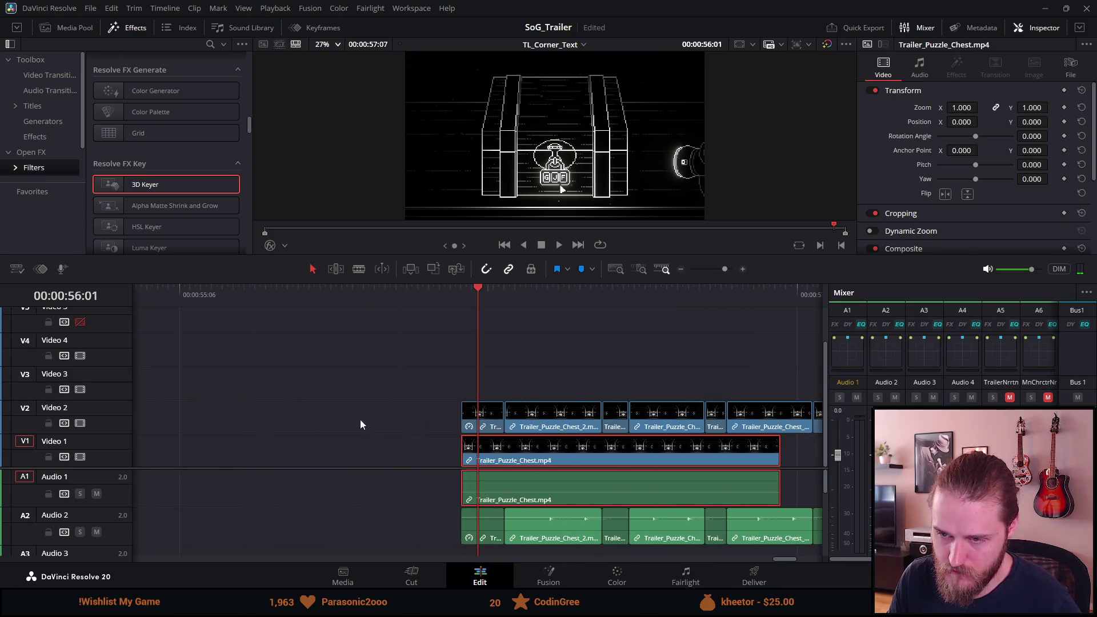
click(497, 420)
key(p)
key(p)
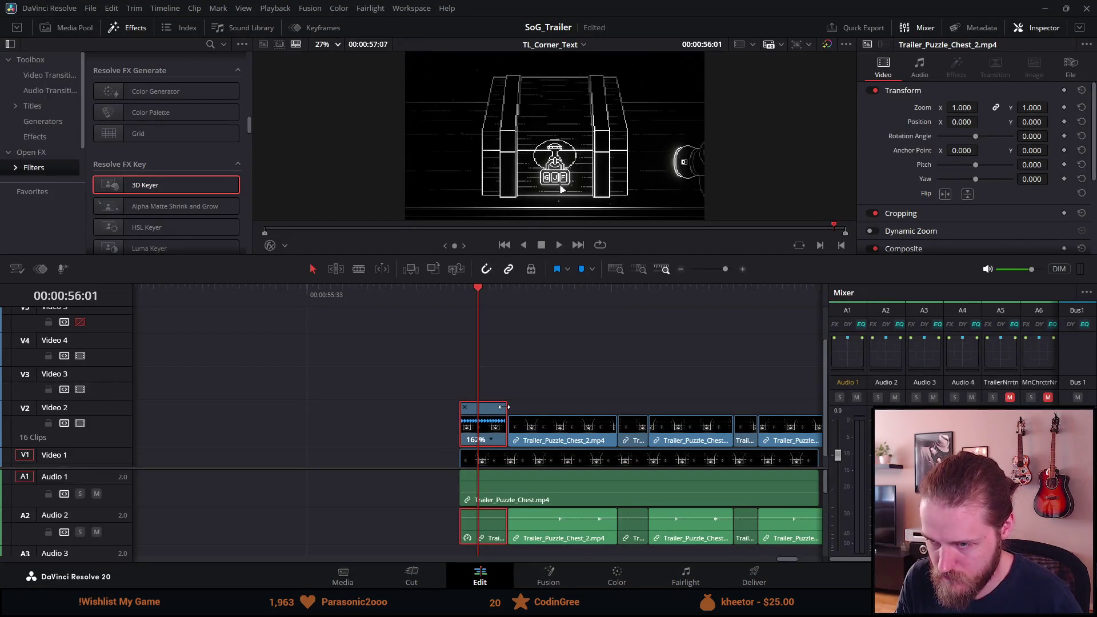
Step: Shorten the first and last pieces on Video 2, play, and undo the end trim
drag(501, 407, 493, 410)
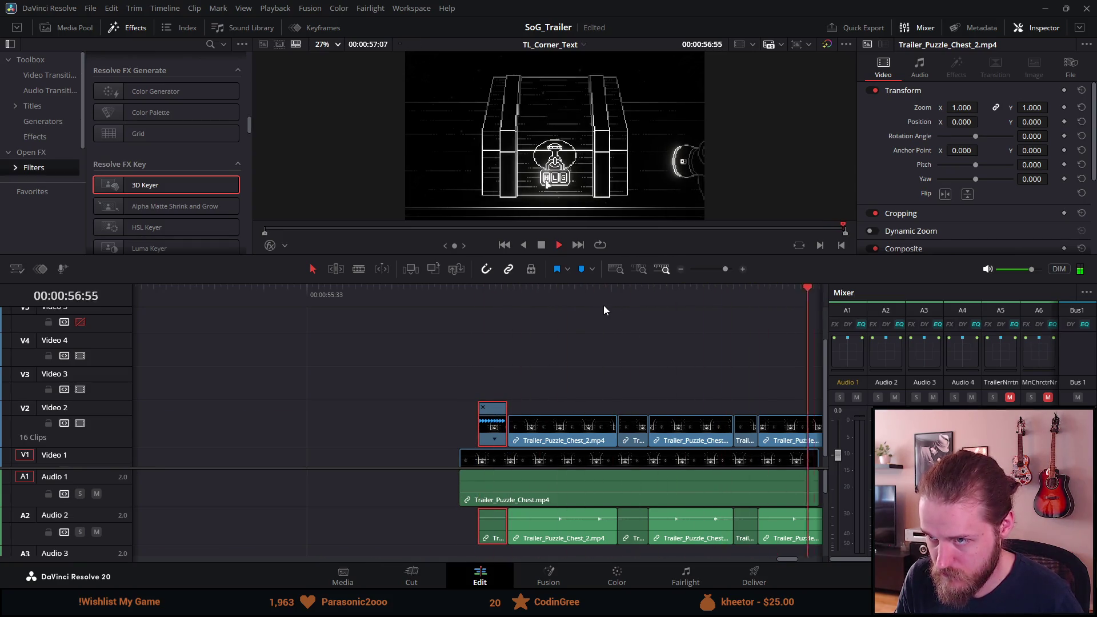
key(space)
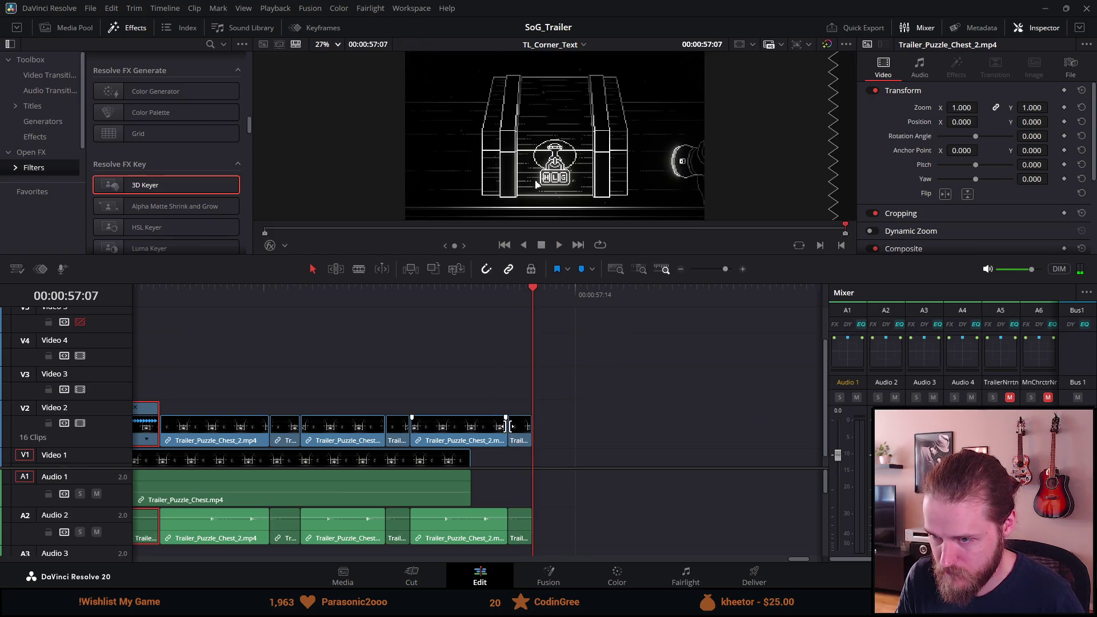
drag(525, 428, 512, 429)
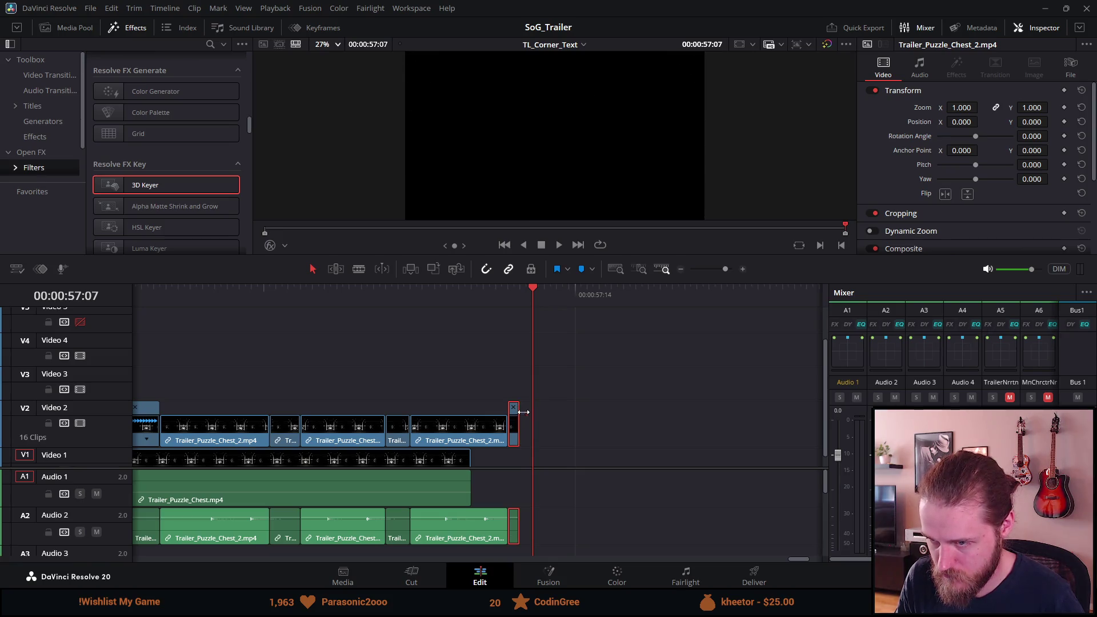
click(485, 298)
key(space)
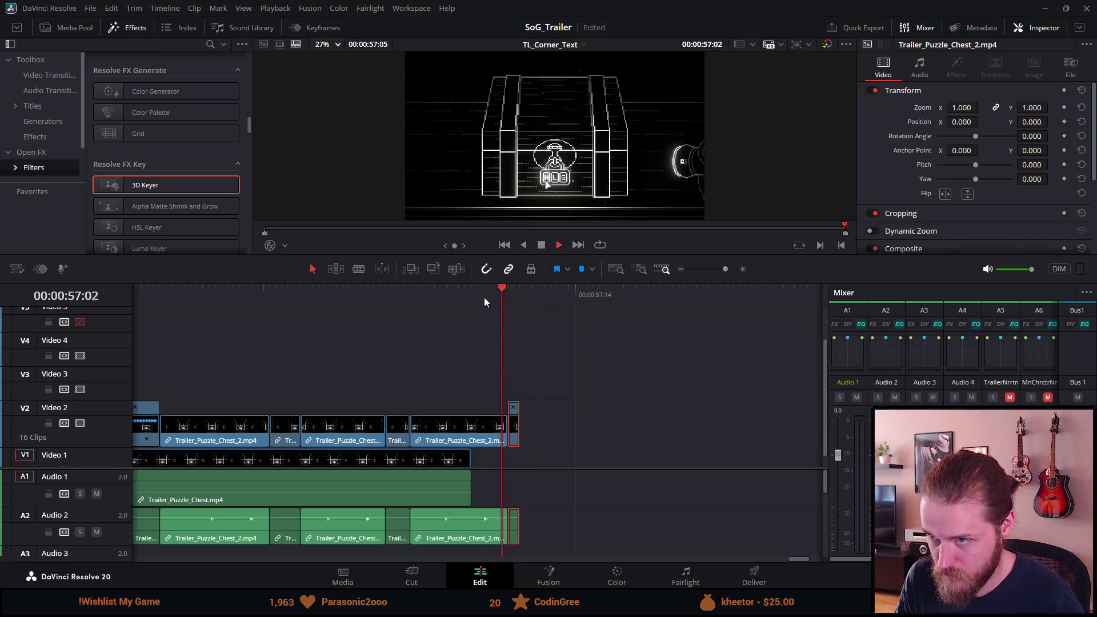
key(ctrl+z)
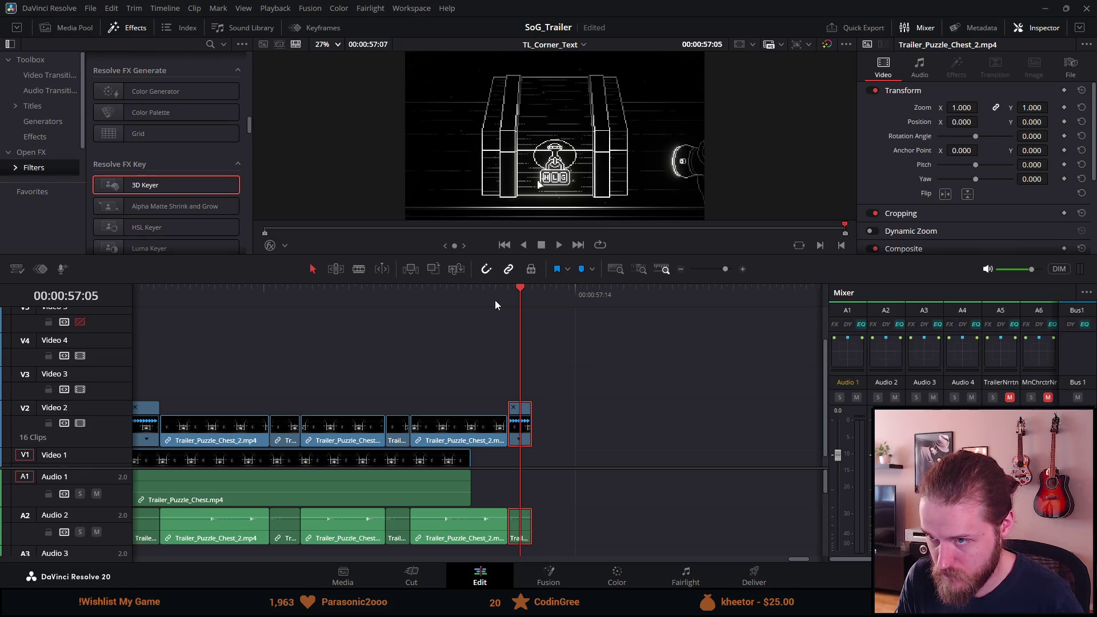
Step: Trial-trim the end of the short Trail clip on Video 2, then revert it
click(382, 294)
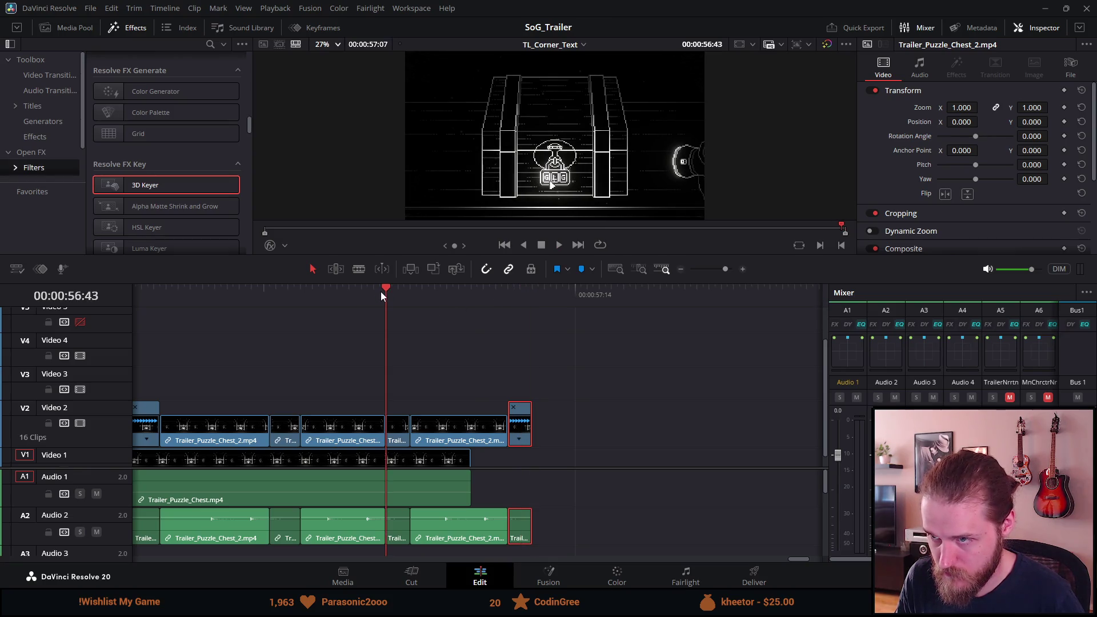
scroll(411, 366, left, 3)
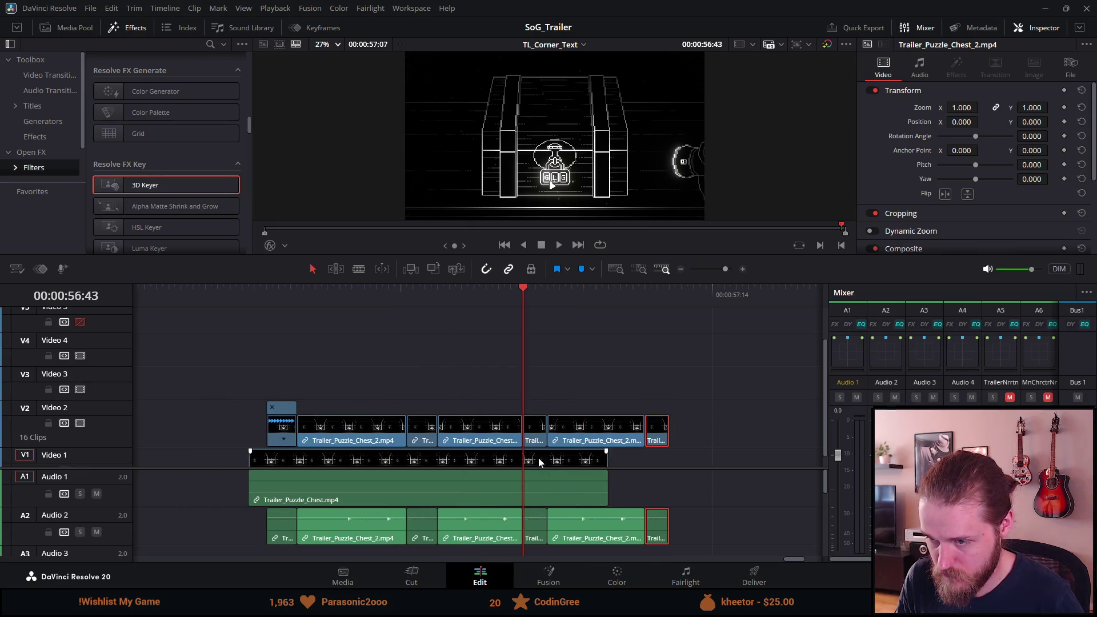
click(530, 425)
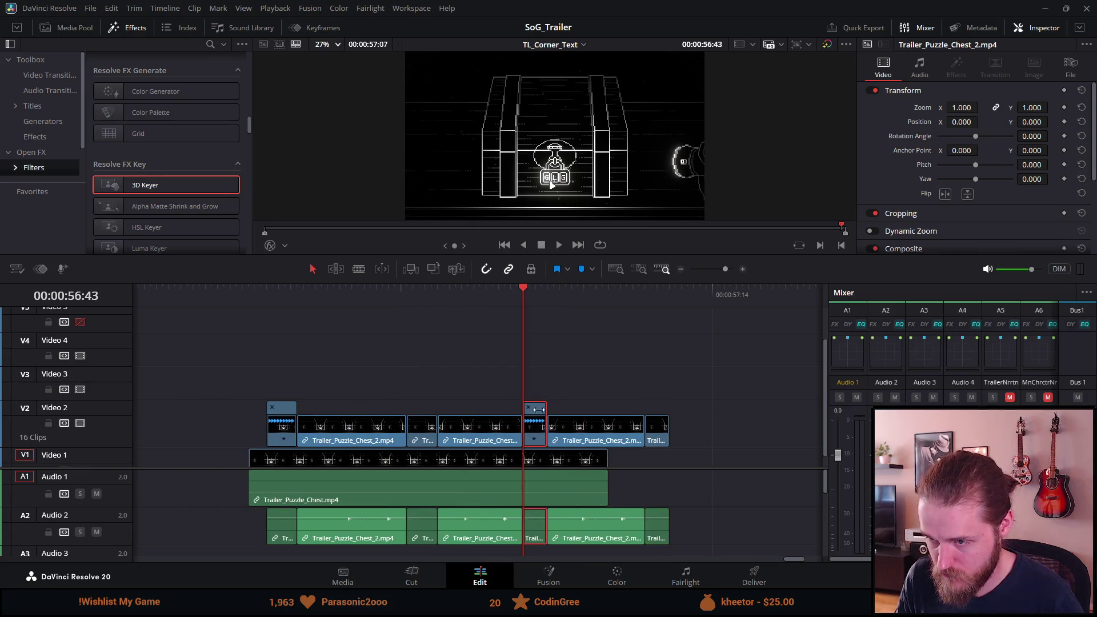
drag(540, 406, 532, 406)
key(ctrl+z)
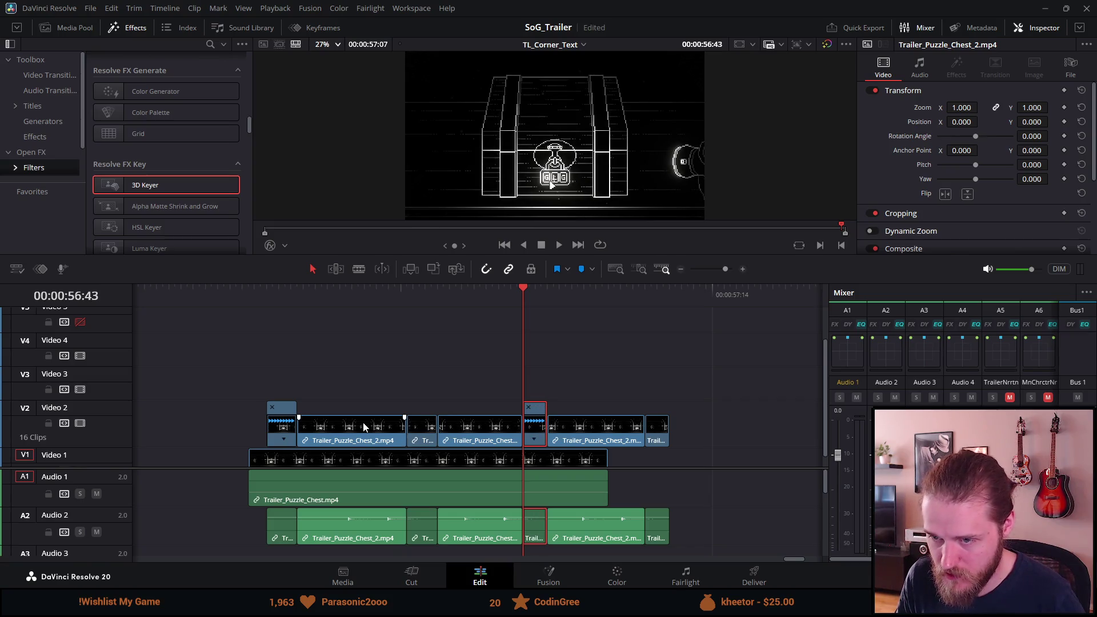
Step: Speed three Trailer_Puzzle_Chest_2 clips on Video 2 up to about 120%
click(363, 426)
key(ctrl+r)
drag(398, 407, 380, 407)
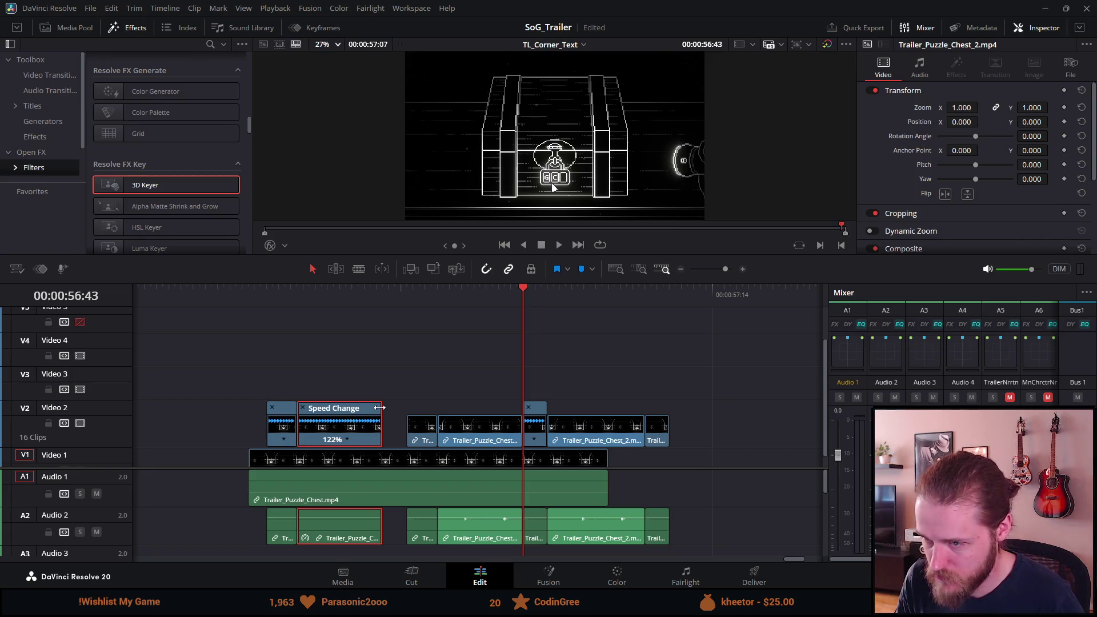
drag(379, 407, 385, 407)
click(455, 421)
key(ctrl+r)
mouse_move(514, 407)
mouse_down()
mouse_move(492, 407)
mouse_move(514, 411)
mouse_move(506, 408)
mouse_up()
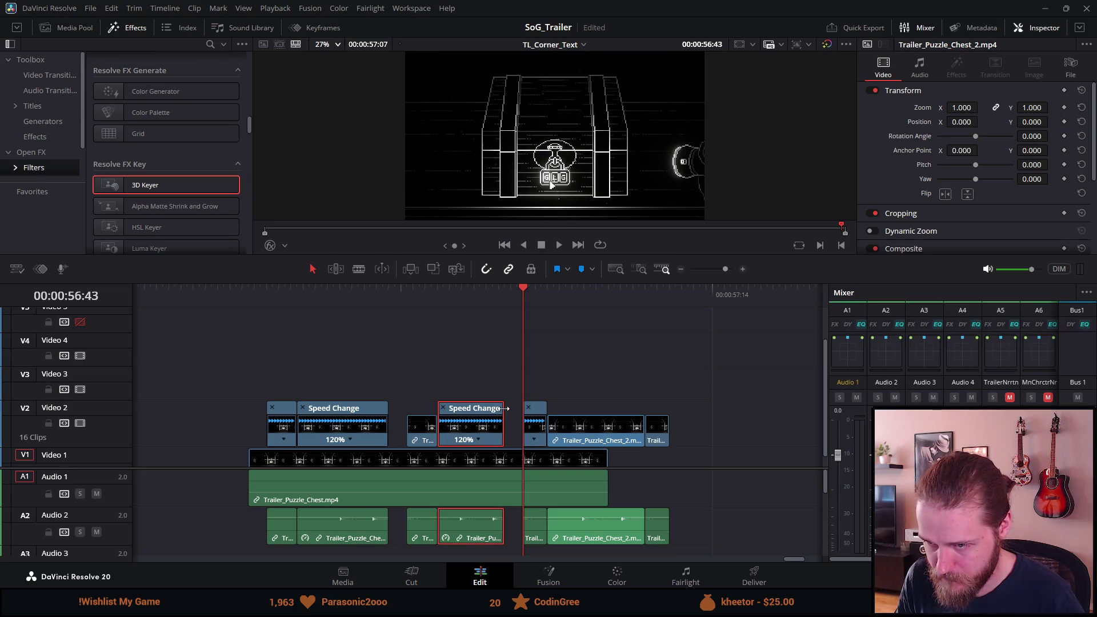
click(607, 425)
key(ctrl+r)
drag(637, 409, 621, 407)
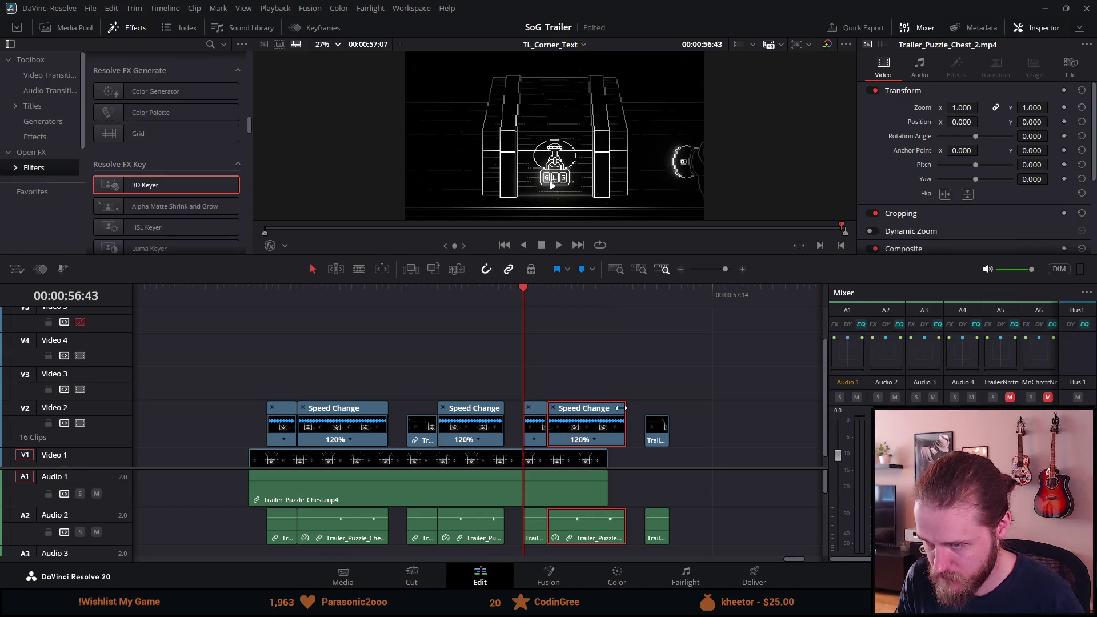
Step: Slide the later clips left to close the gaps and replay the retimed sequence
drag(641, 439, 636, 439)
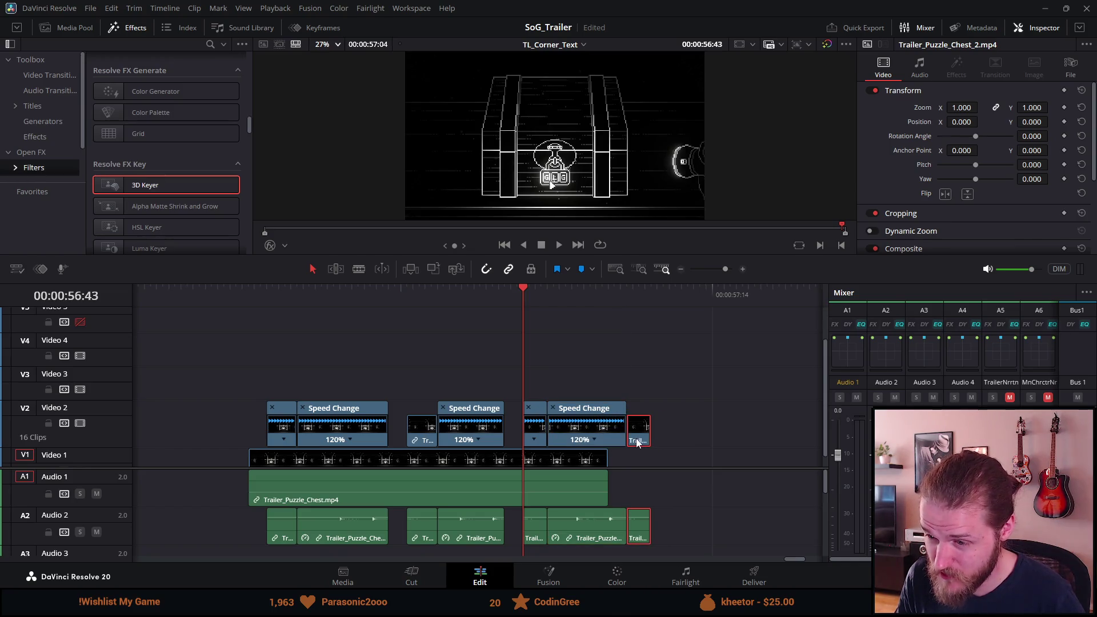
mouse_move(680, 403)
mouse_down()
mouse_move(646, 423)
mouse_move(525, 428)
mouse_up()
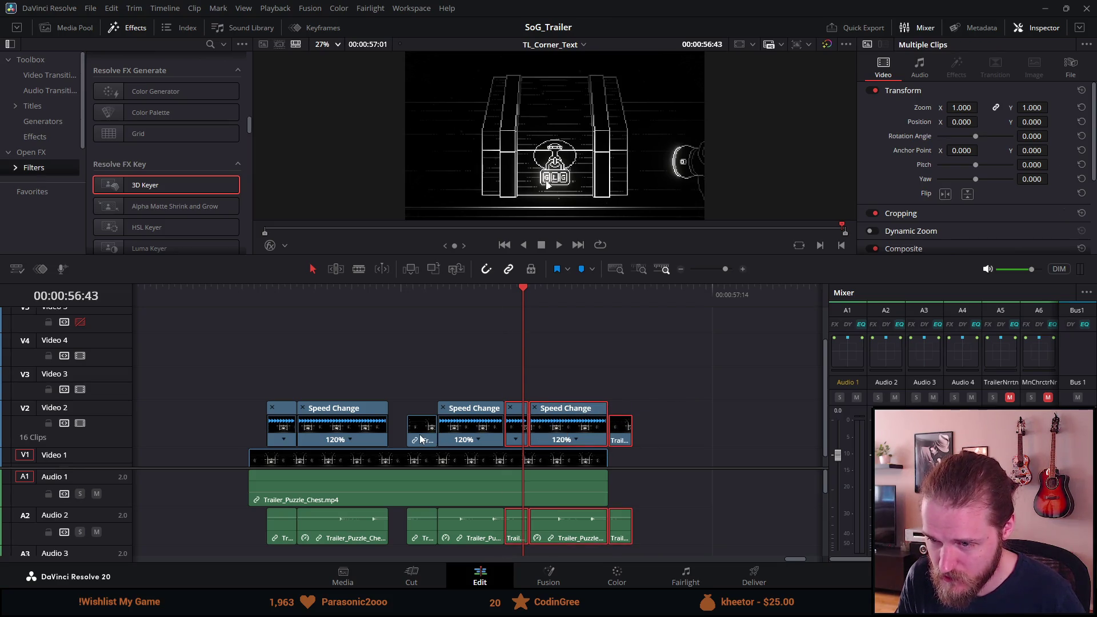
ctrl+click(470, 435)
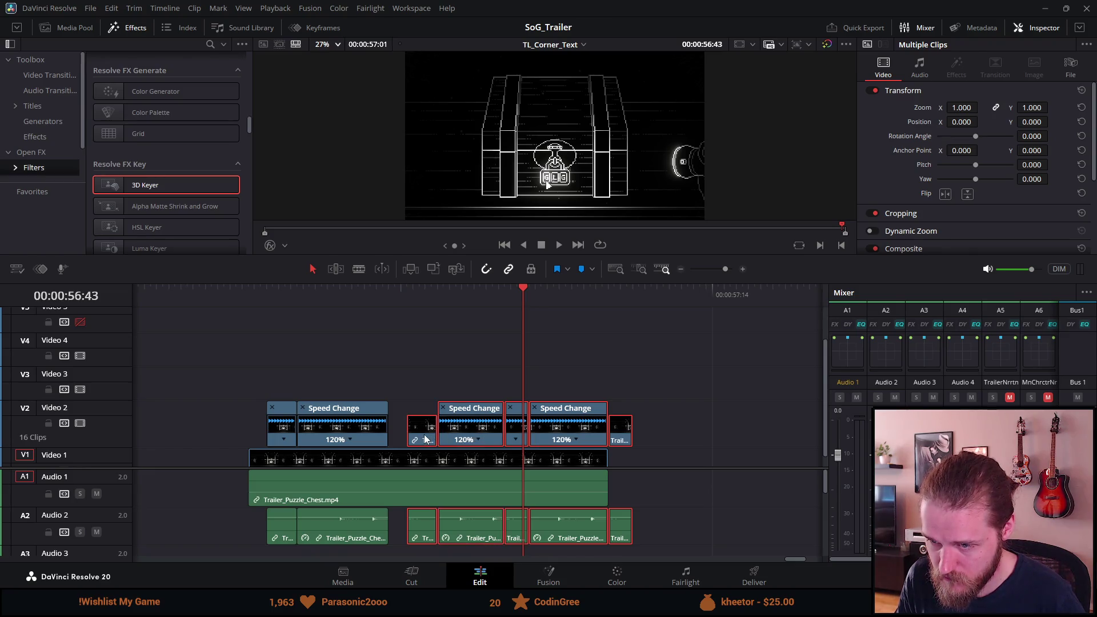
drag(424, 439, 407, 438)
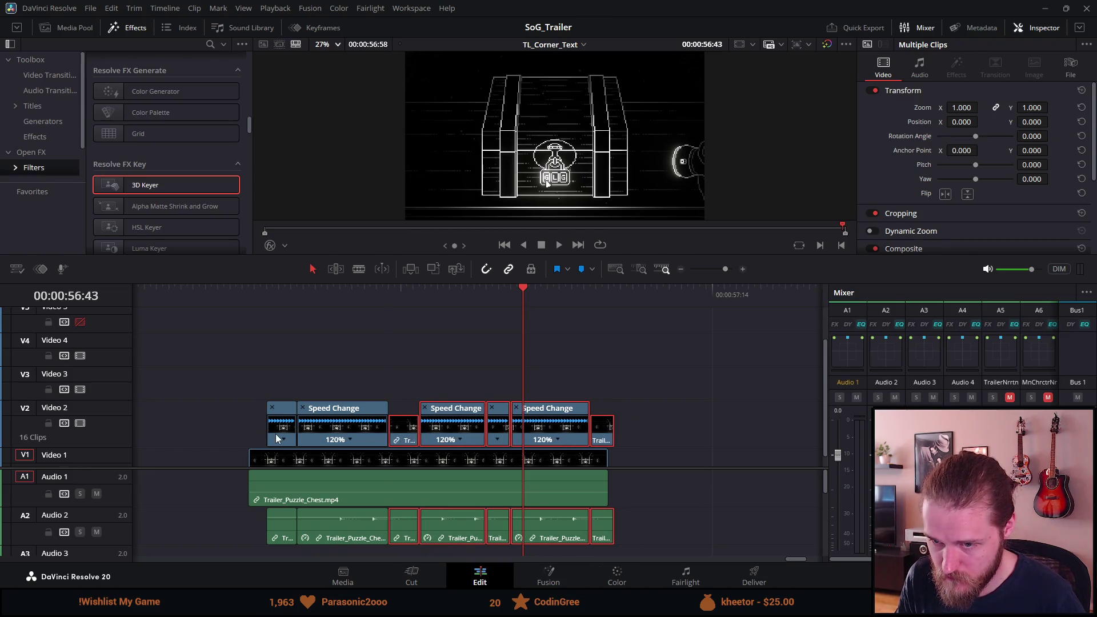
ctrl+click(325, 439)
drag(336, 435, 317, 434)
click(249, 288)
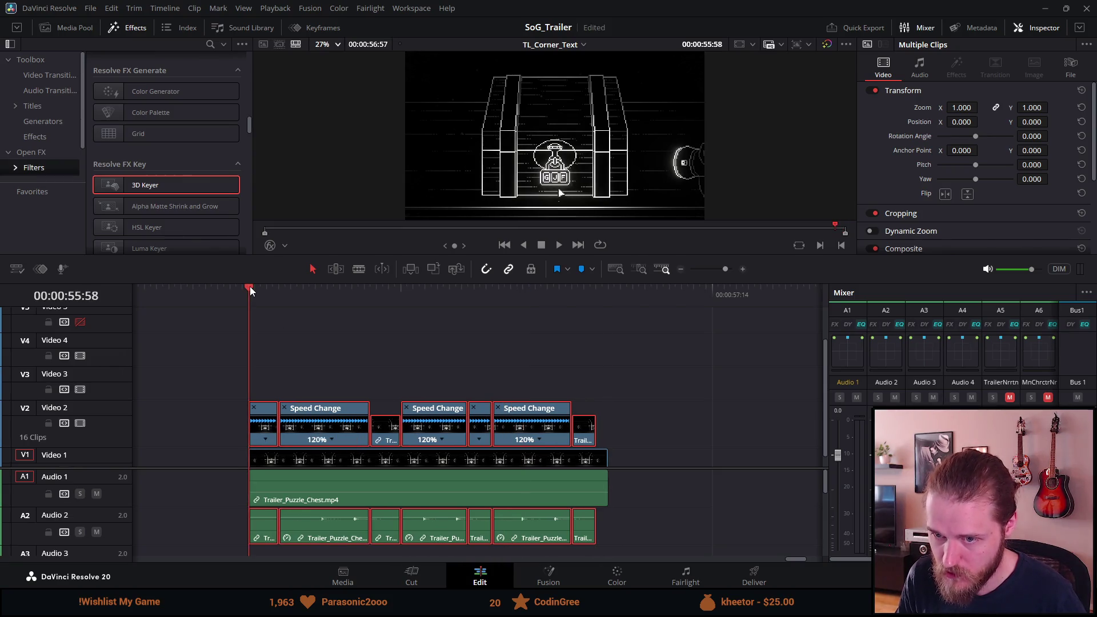
key(space)
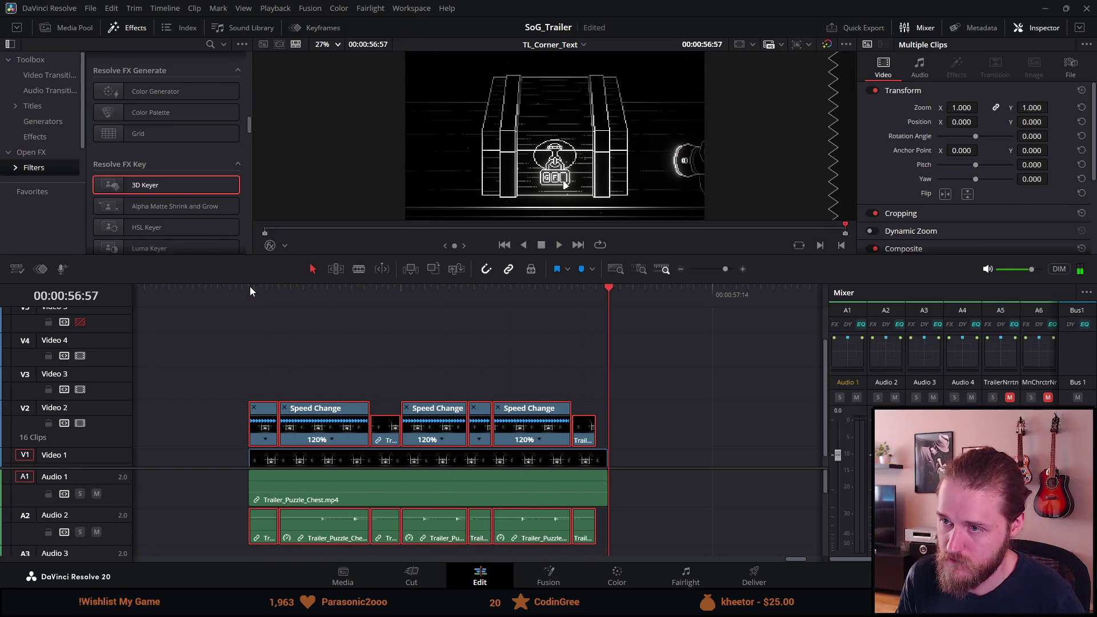
click(245, 297)
key(space)
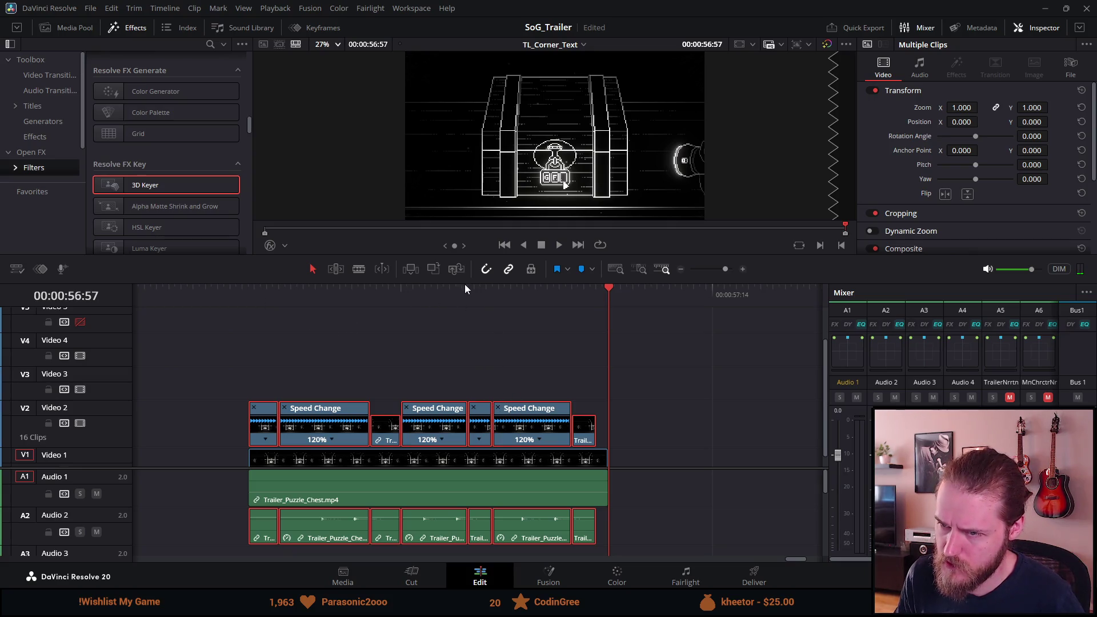
Step: Shift the selected clips after 56:36 right by two frames
click(479, 297)
click(513, 385)
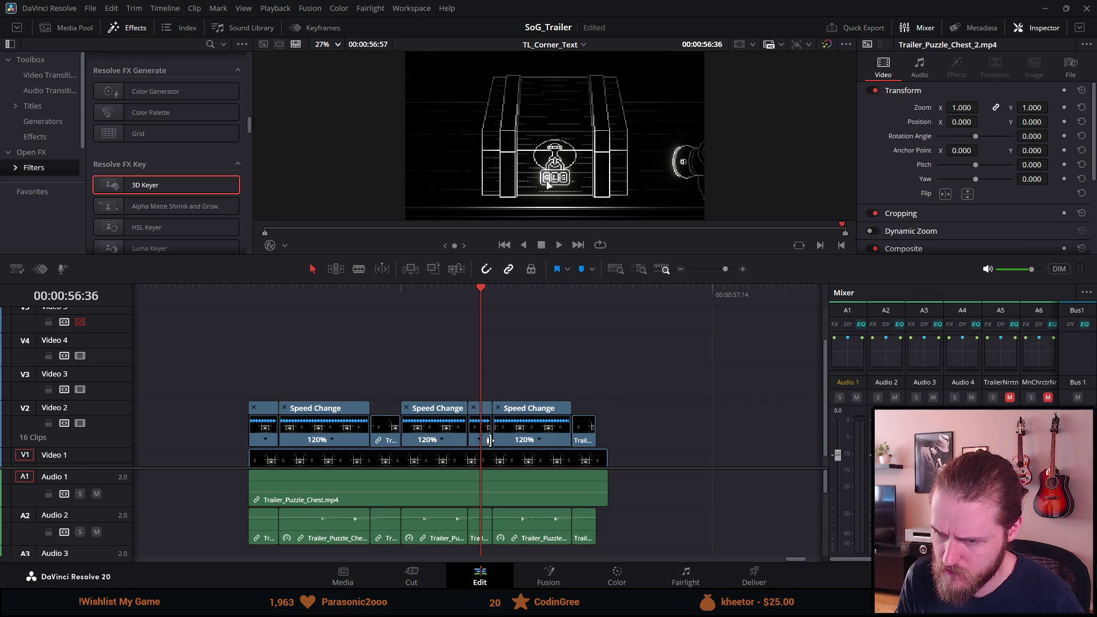
ctrl+click(539, 439)
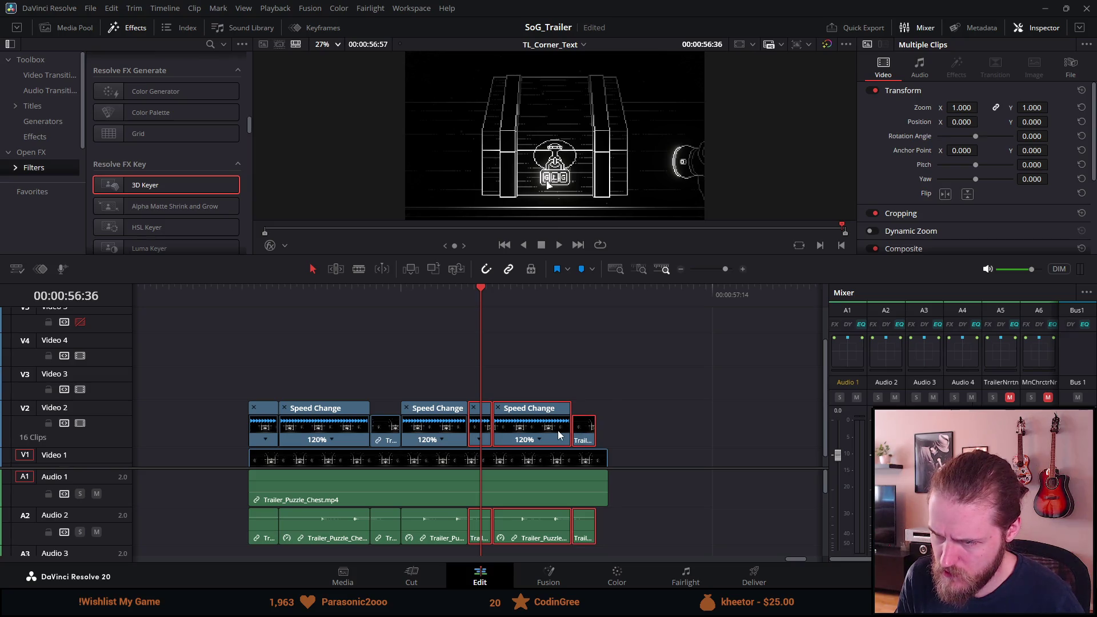
drag(559, 436, 567, 435)
Step: Slow the middle clip to 92% to fill the gap, play it, and delete the Video 1 clip
click(437, 426)
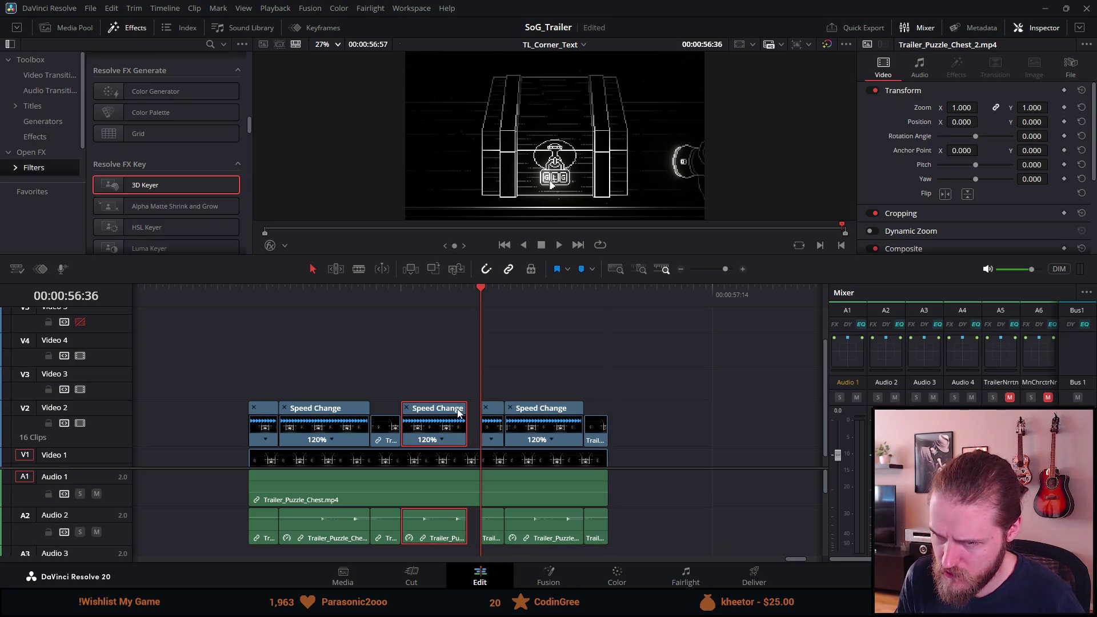
drag(460, 408, 474, 409)
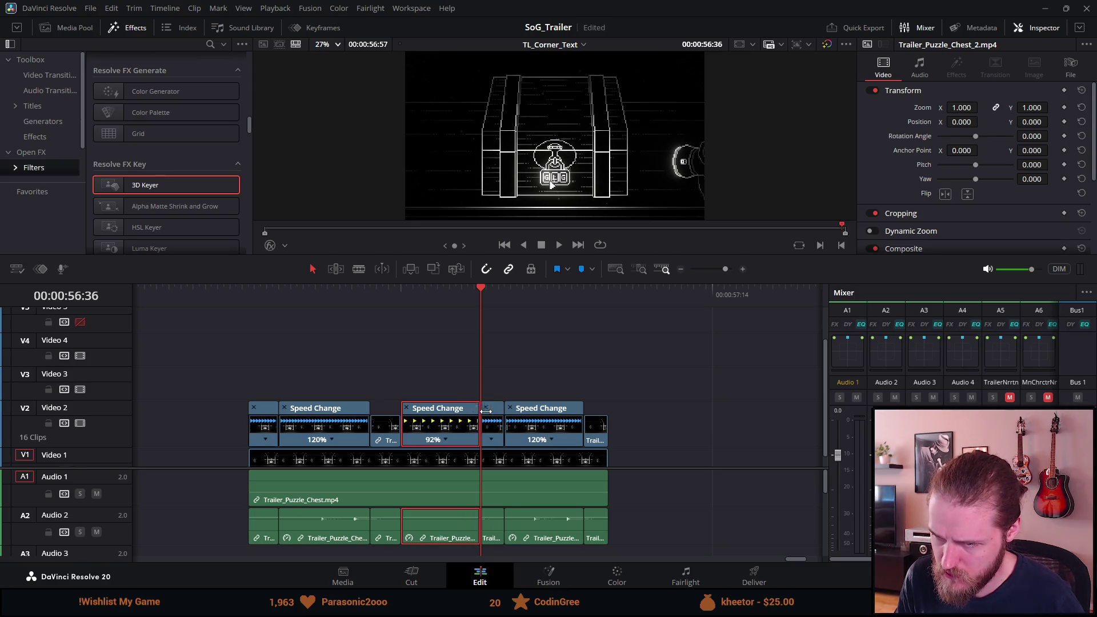
click(246, 294)
key(space)
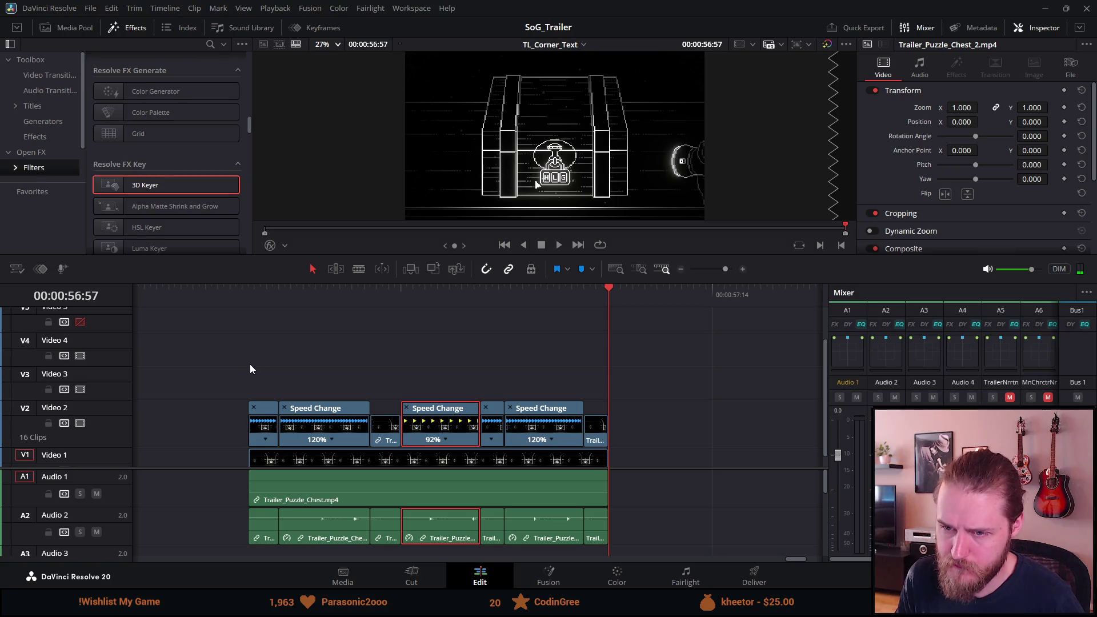
click(306, 458)
key(Delete)
Step: Move the retimed pieces to Video 1/Audio 1, cut them, and paste them at 26:18
drag(279, 389, 625, 446)
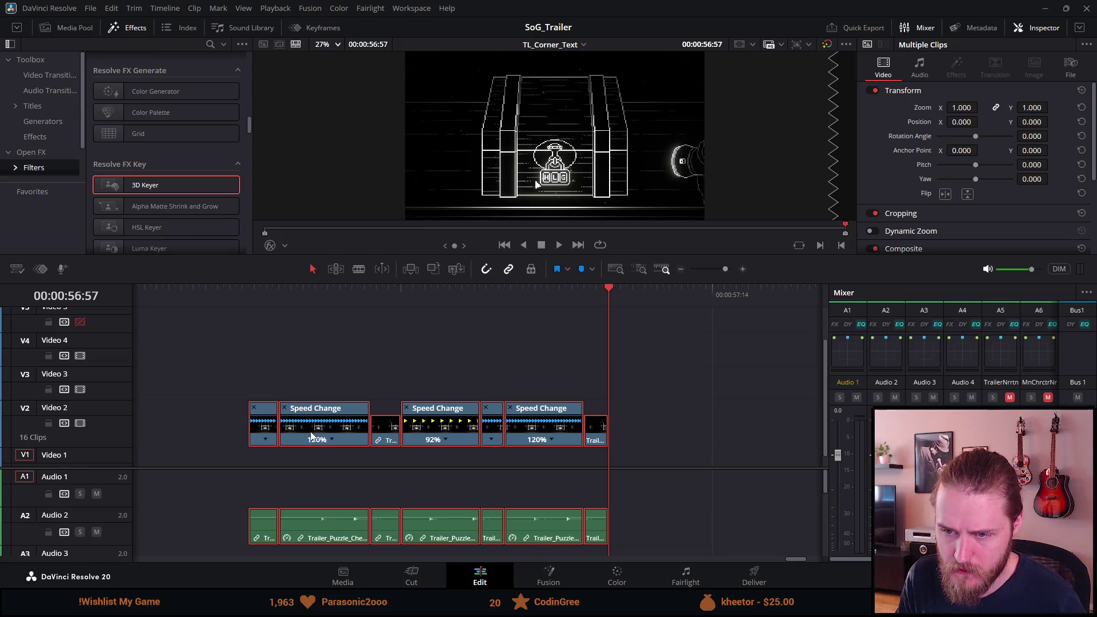
drag(312, 445, 309, 463)
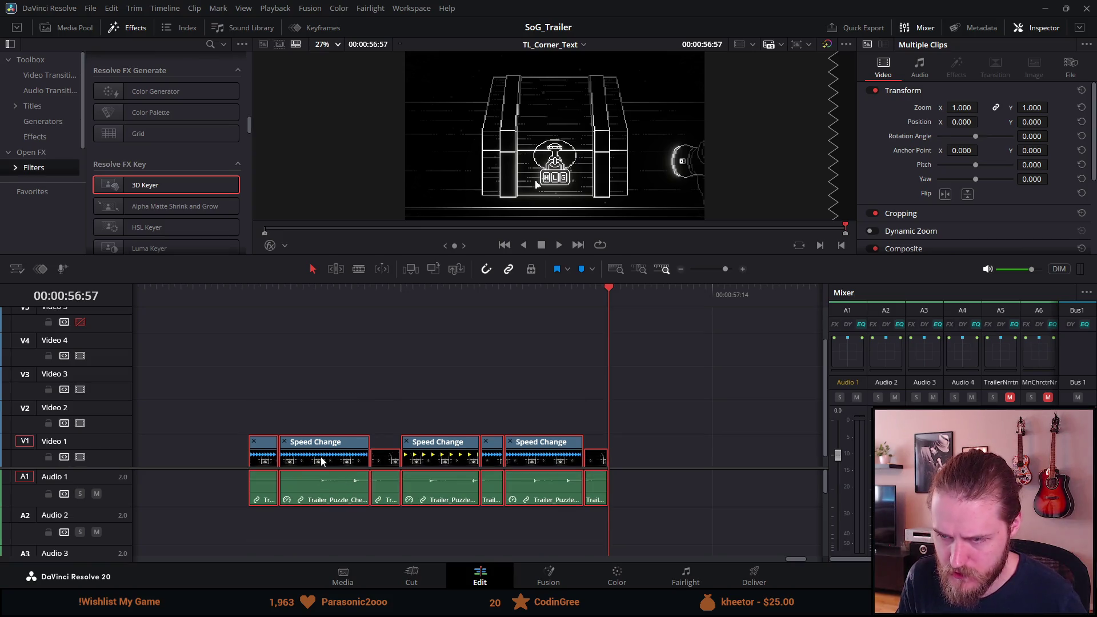
key(Delete)
scroll(316, 455, down, 5)
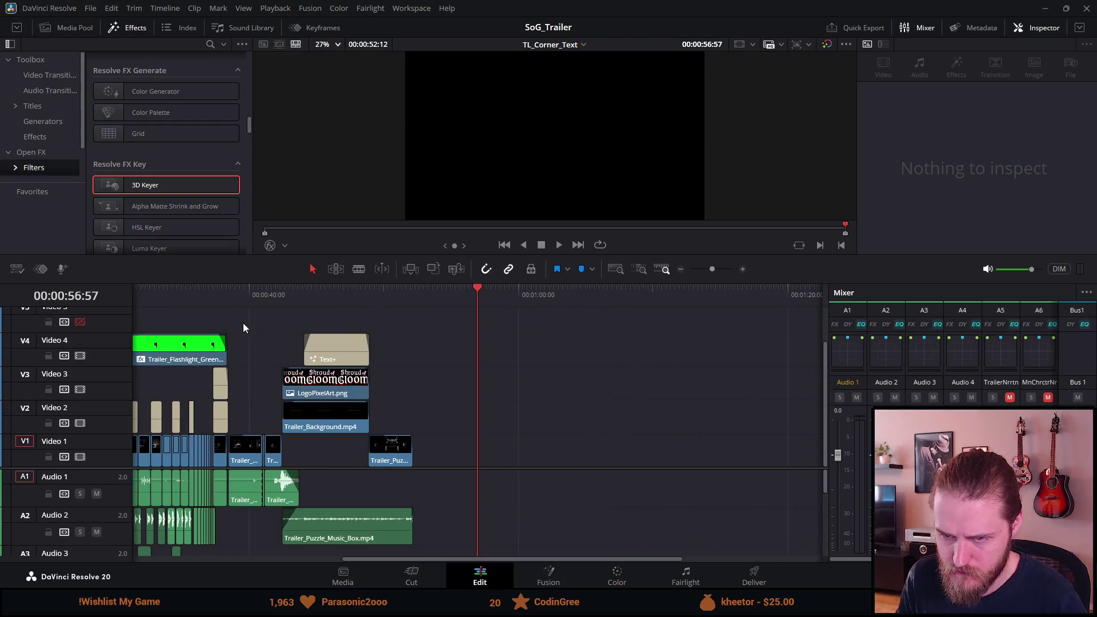
click(180, 291)
scroll(179, 290, up, 5)
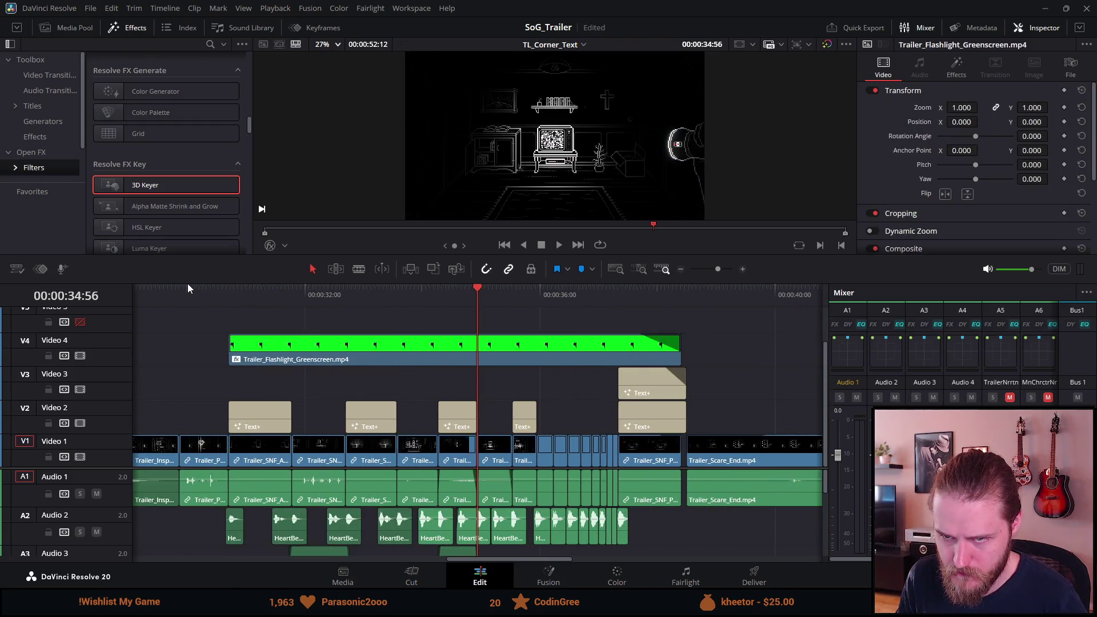
scroll(178, 297, down, 3)
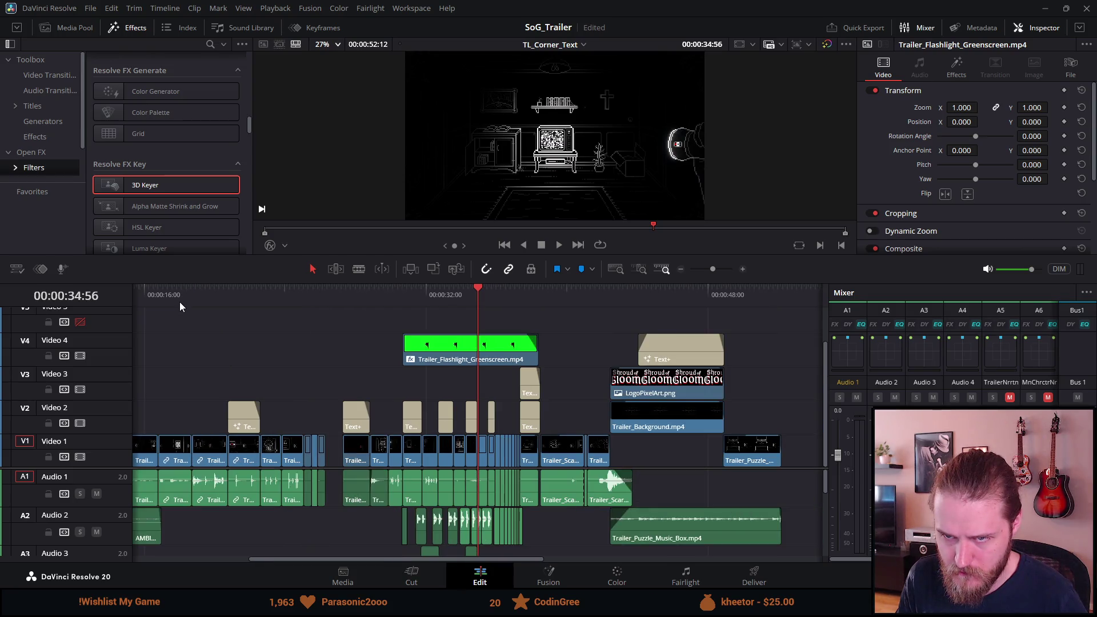
click(323, 300)
scroll(292, 337, up, 5)
scroll(294, 338, up, 2)
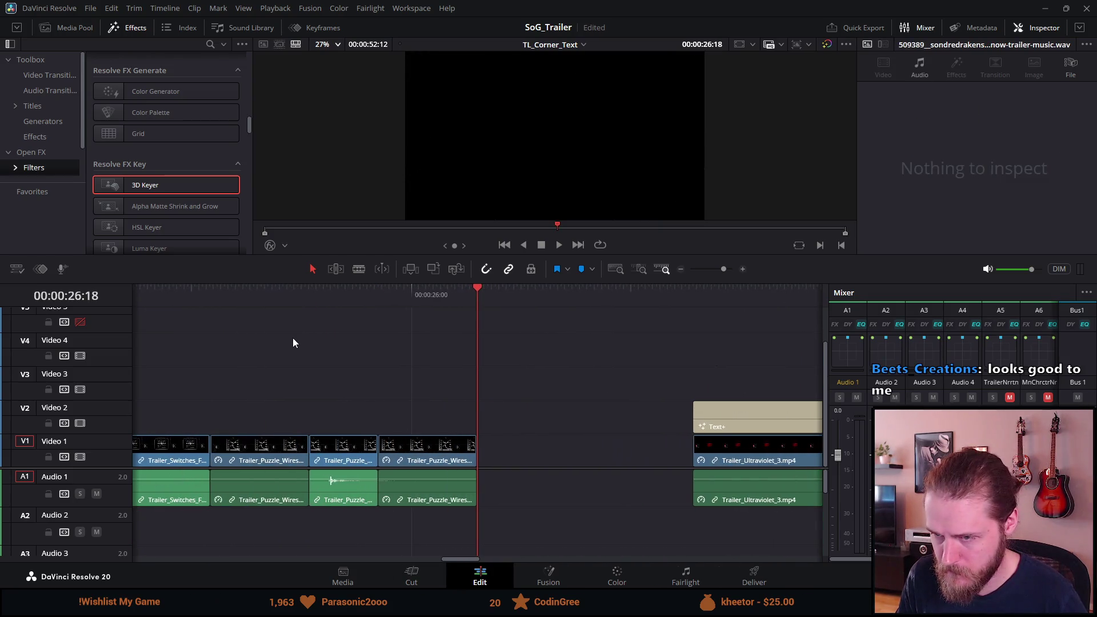
key(ctrl+v)
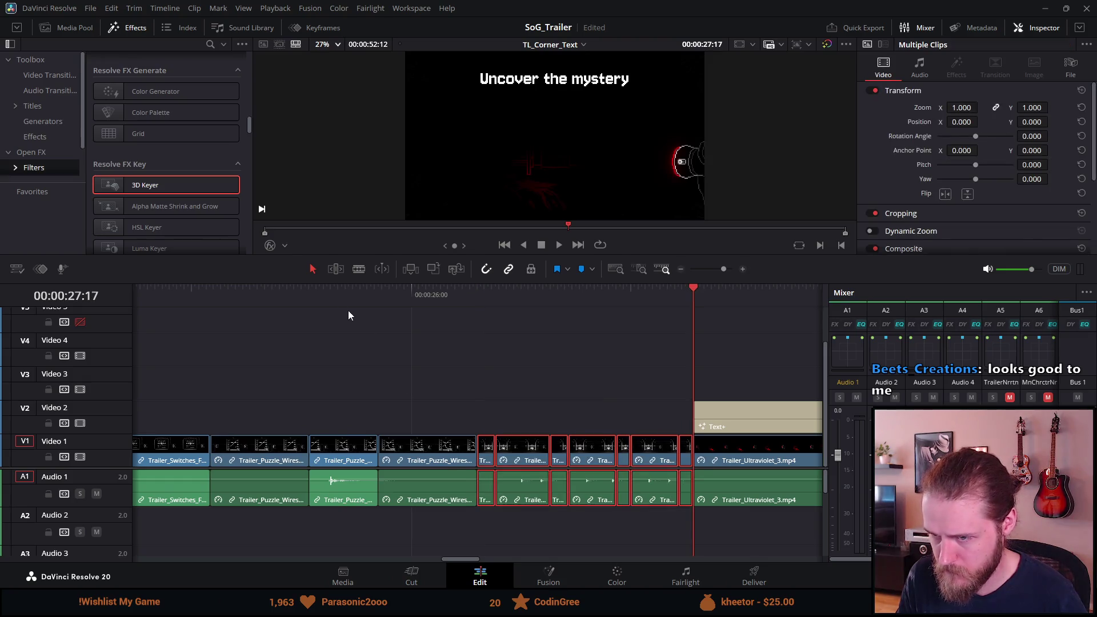
Step: Play the inserted section from 25:37, then park the playhead at 00:00:23:57
click(324, 293)
key(space)
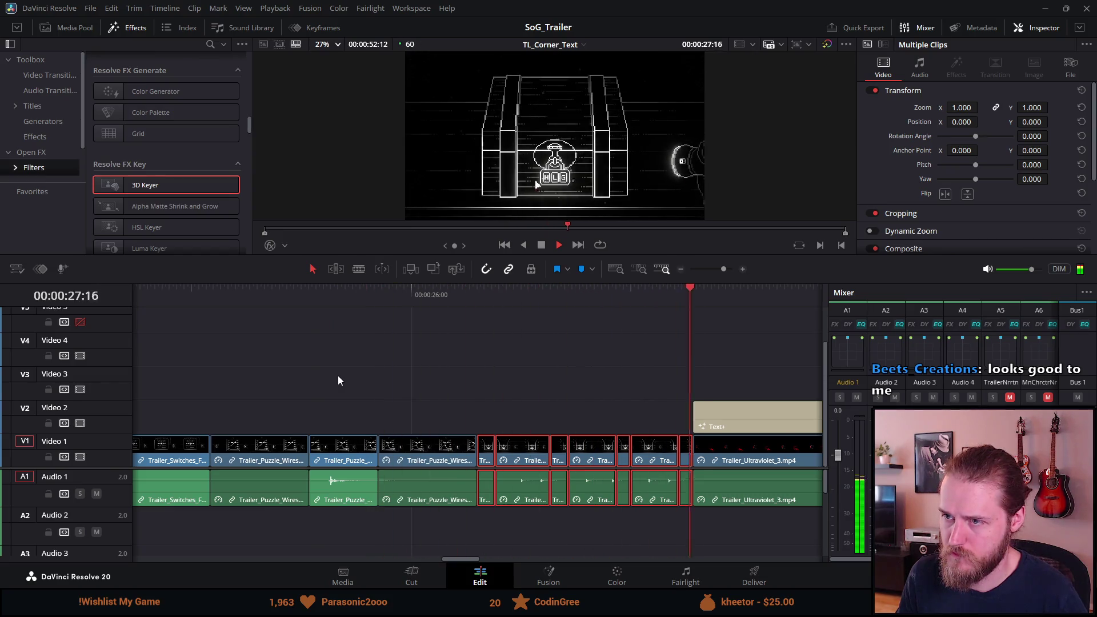
key(space)
scroll(337, 439, down, 3)
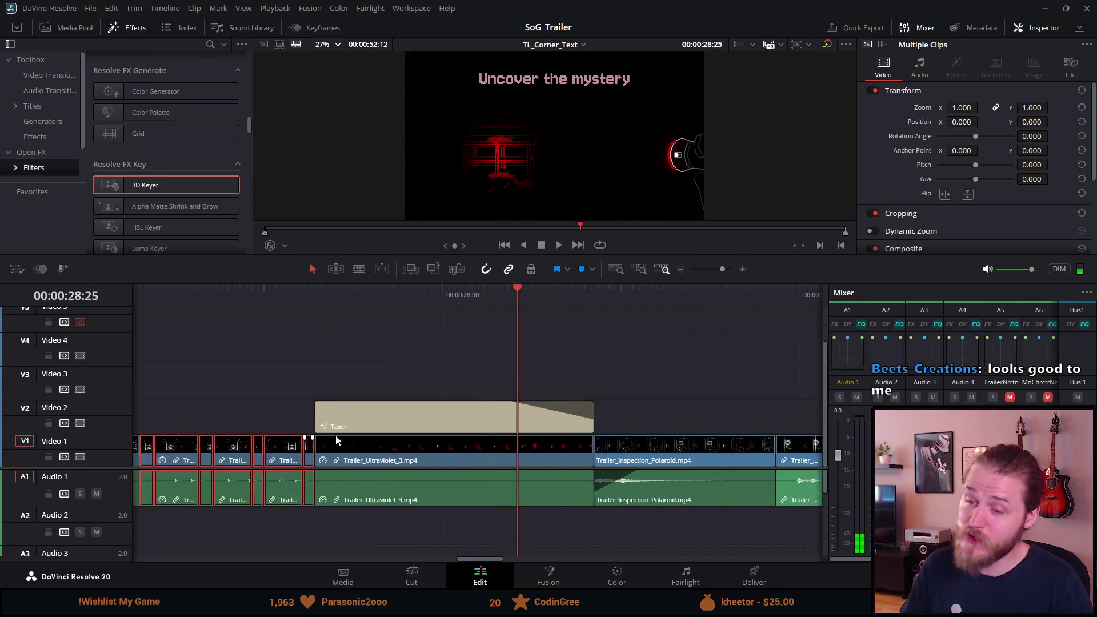
scroll(197, 309, down, 2)
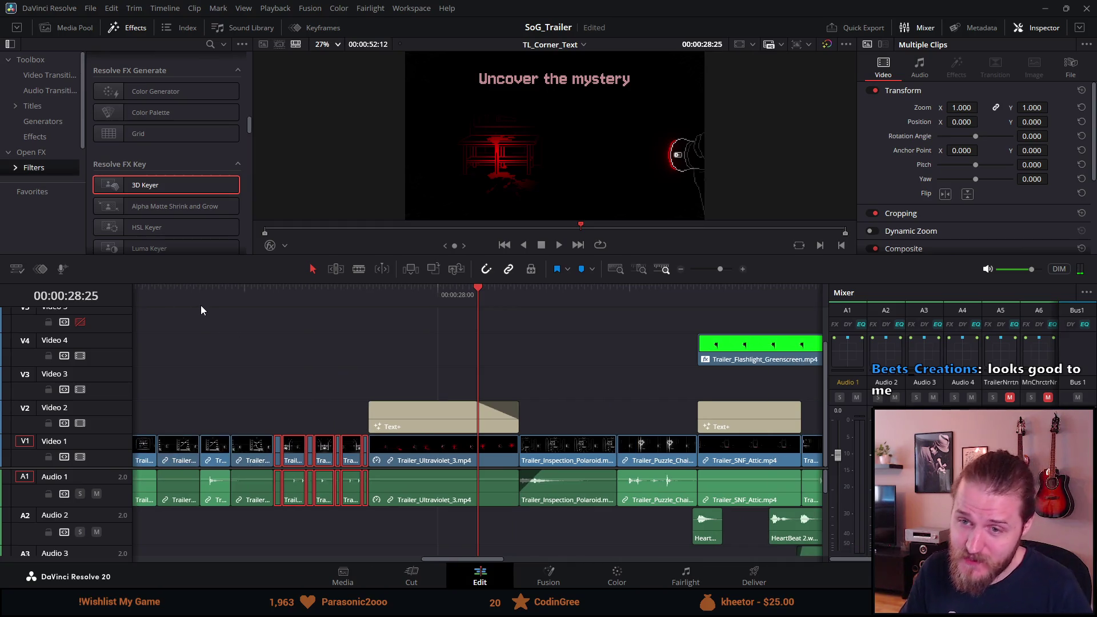
click(147, 300)
scroll(179, 369, down, 1)
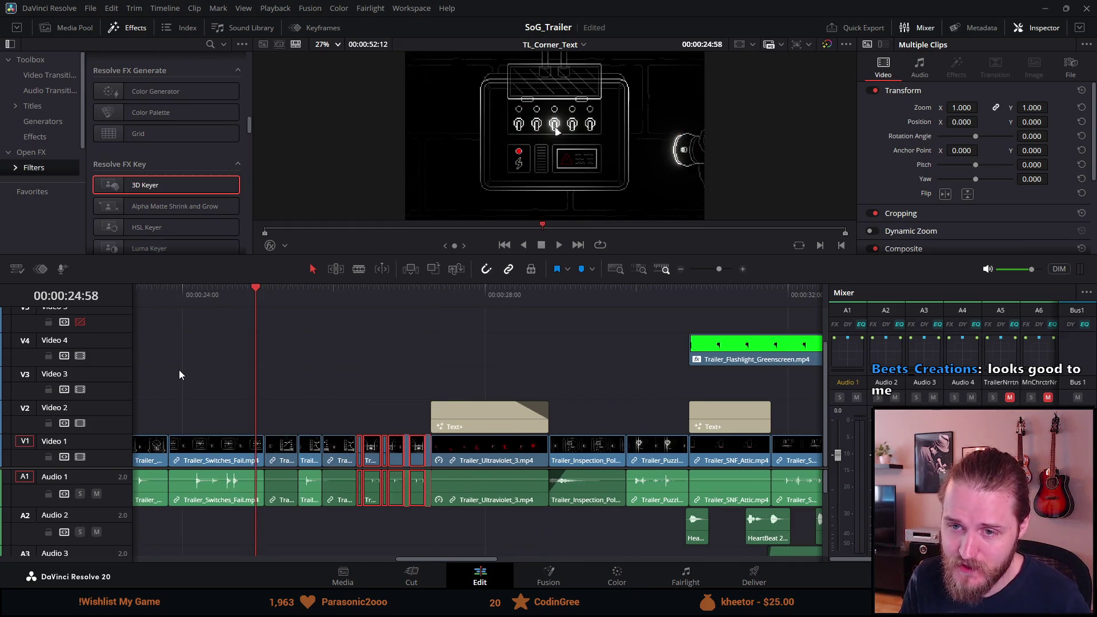
click(179, 296)
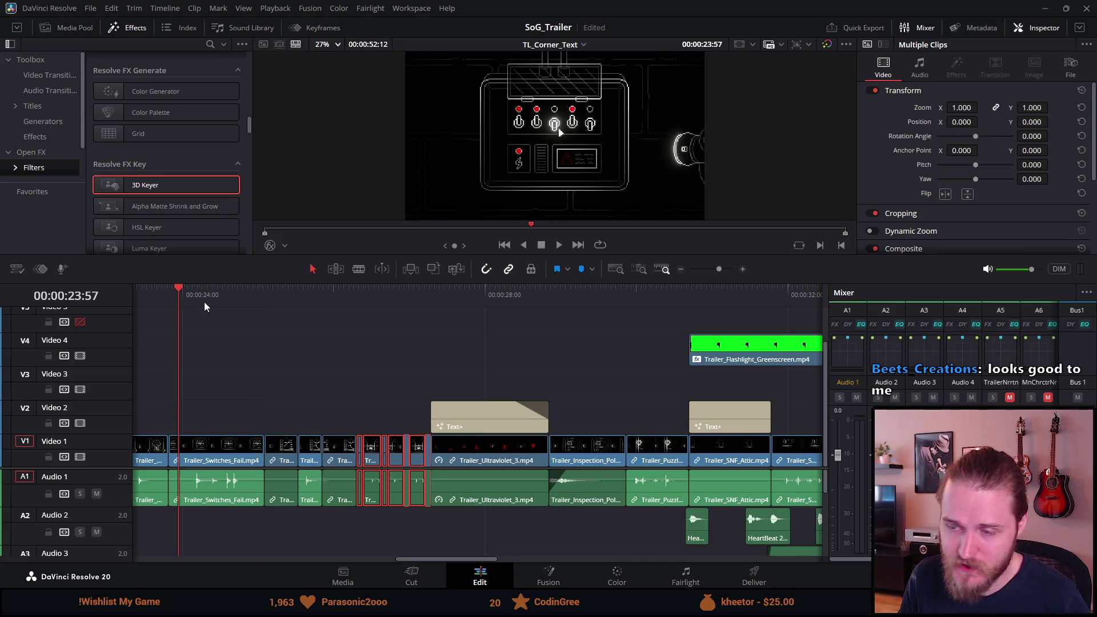
Step: Show the Cinema Viewer, rewind to the trailer's start, and play through to the ALONE title
key(p)
mouse_move(36, 284)
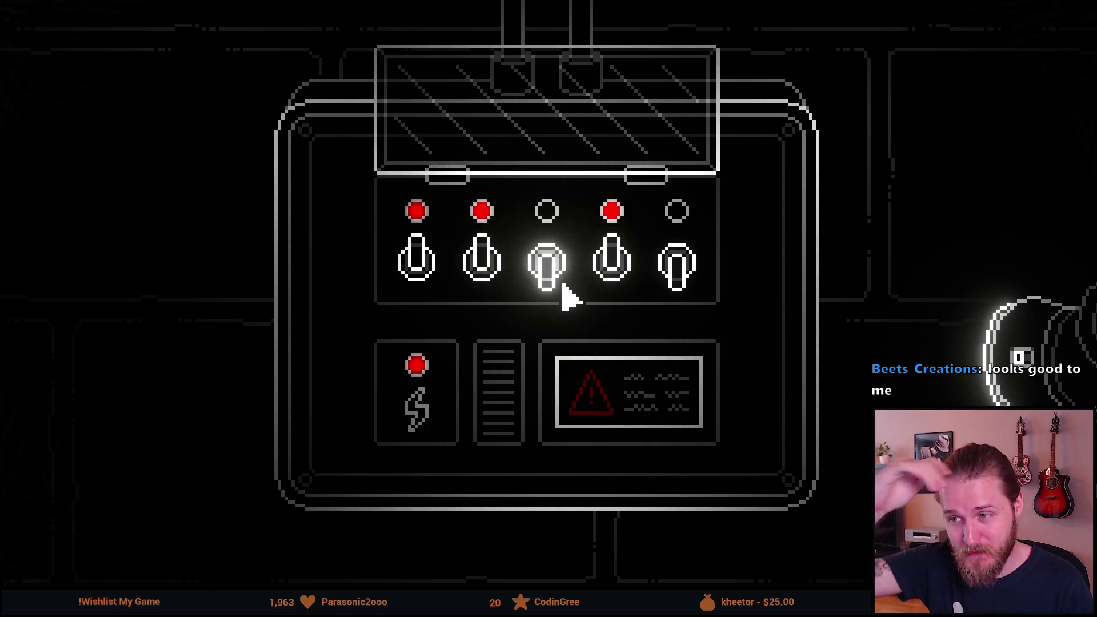
mouse_move(727, 201)
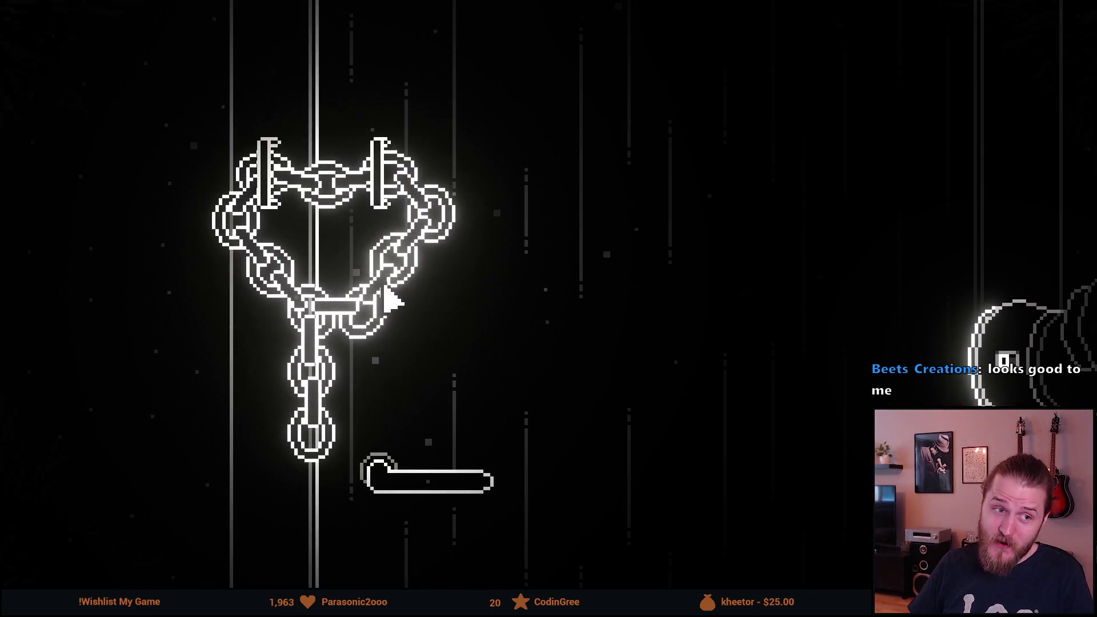
mouse_move(409, 500)
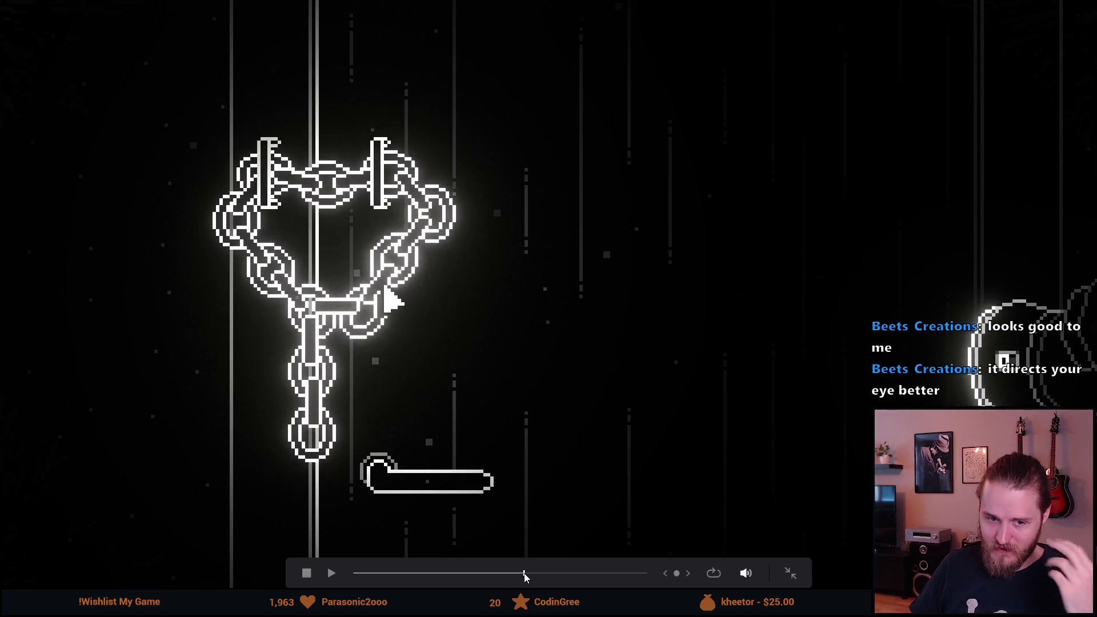
drag(524, 573, 353, 573)
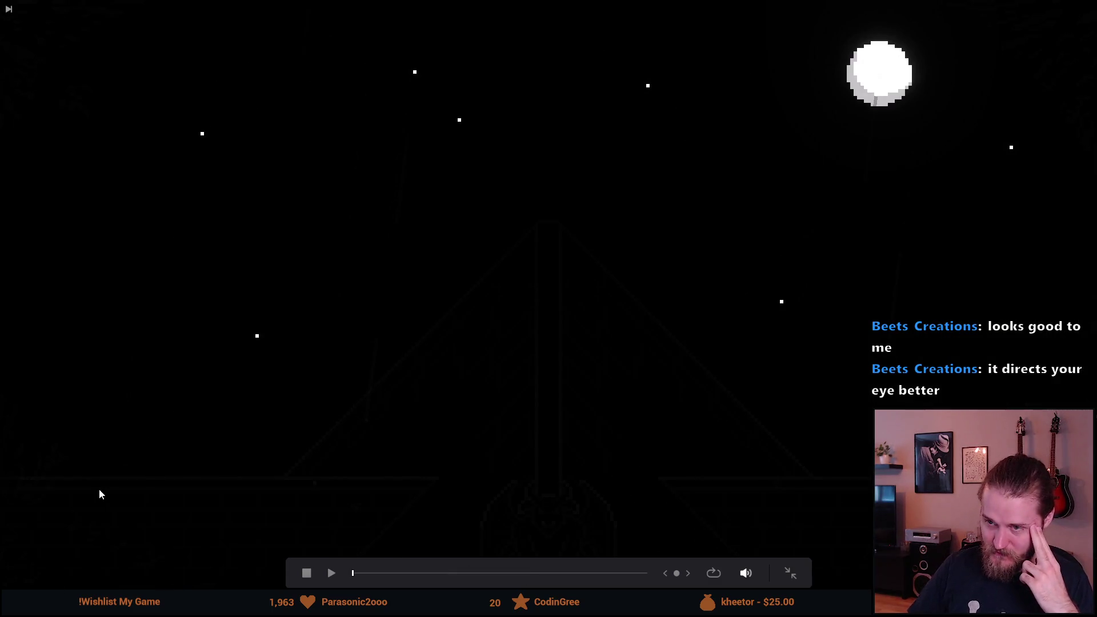
key(space)
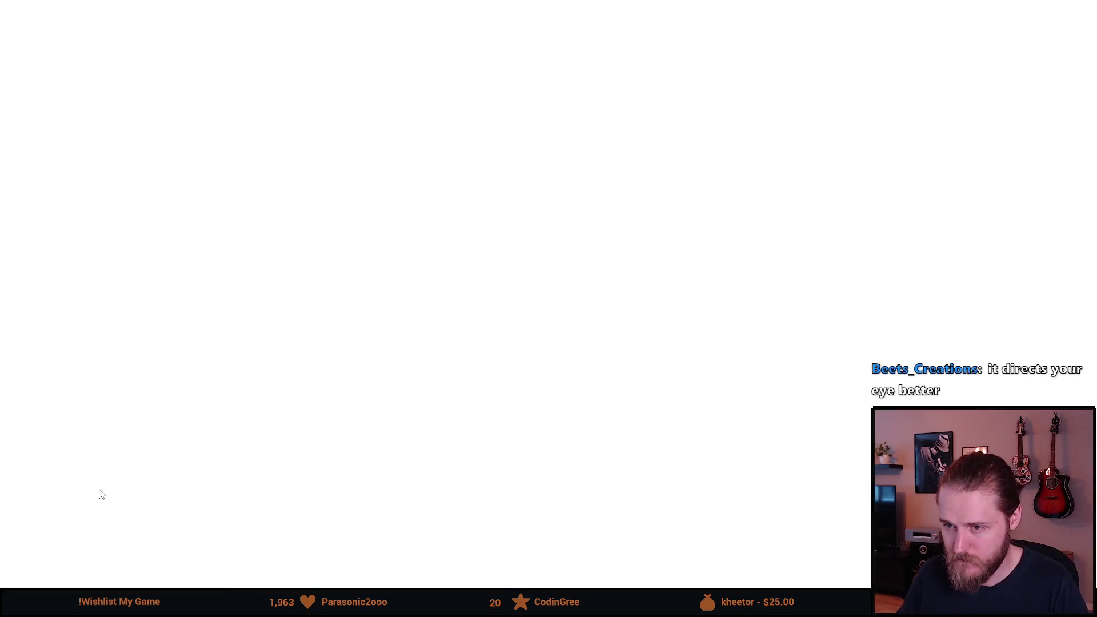
Step: Make the ALONE title on Video 3 pure red
key(Escape)
click(554, 296)
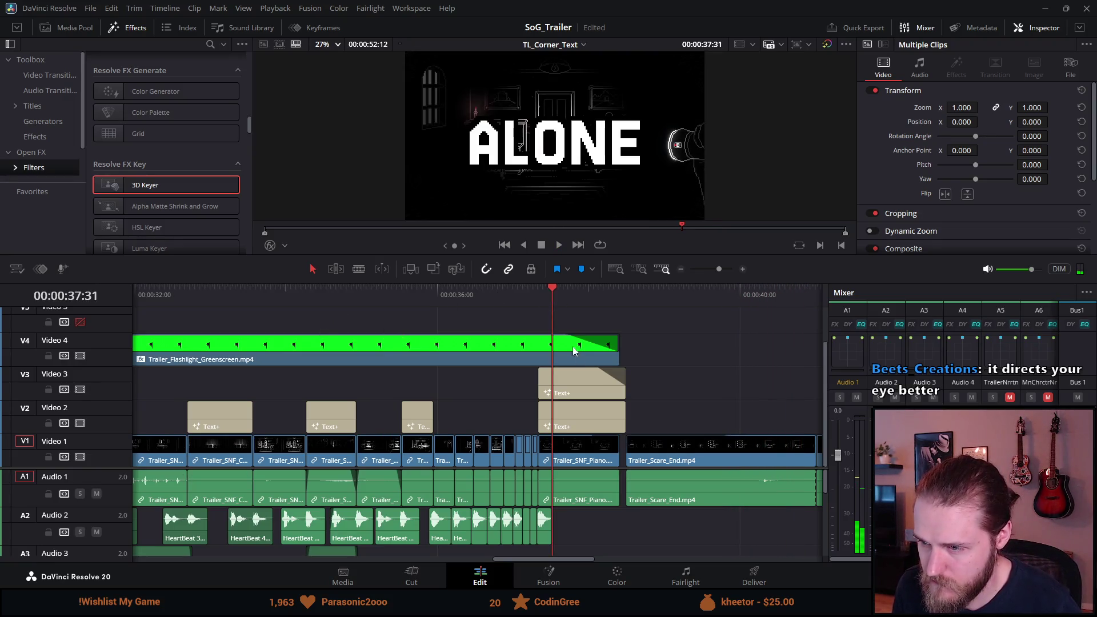
click(585, 378)
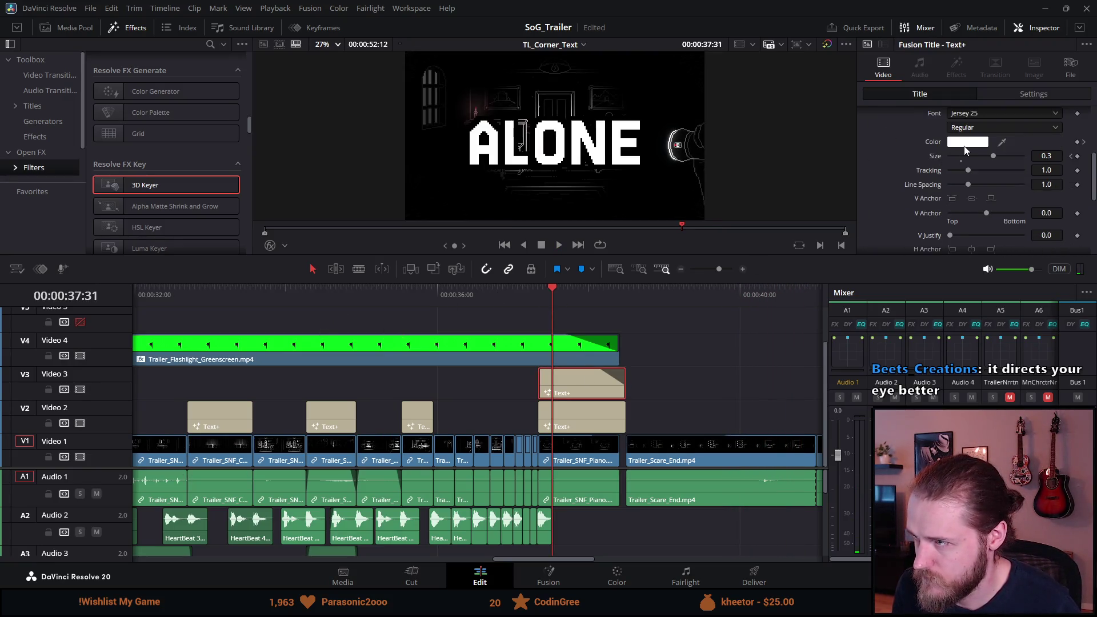
click(965, 146)
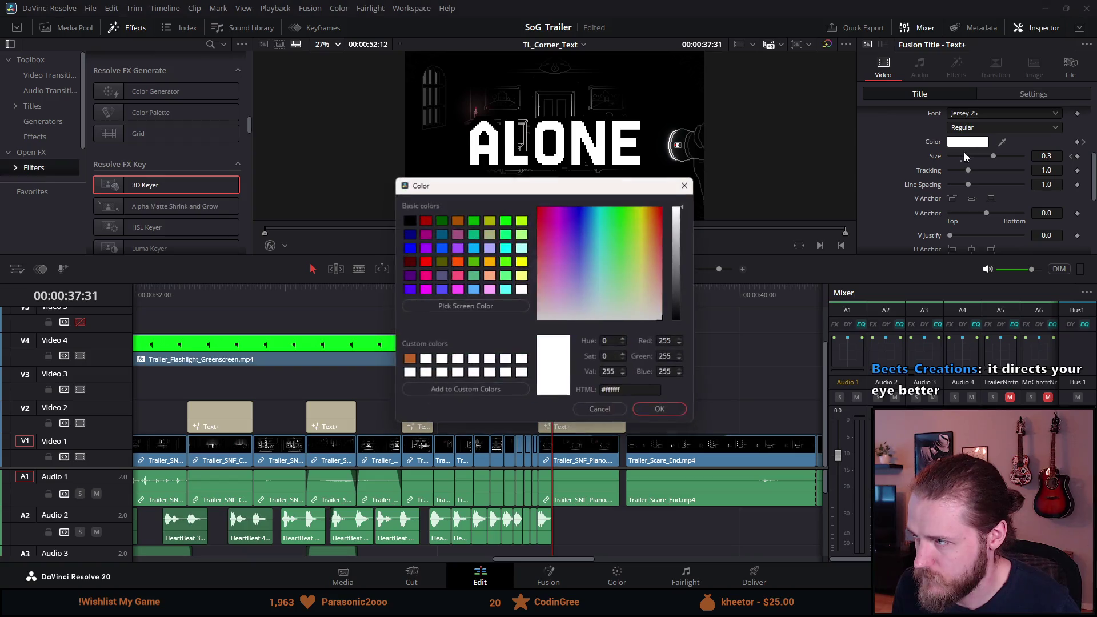
click(424, 262)
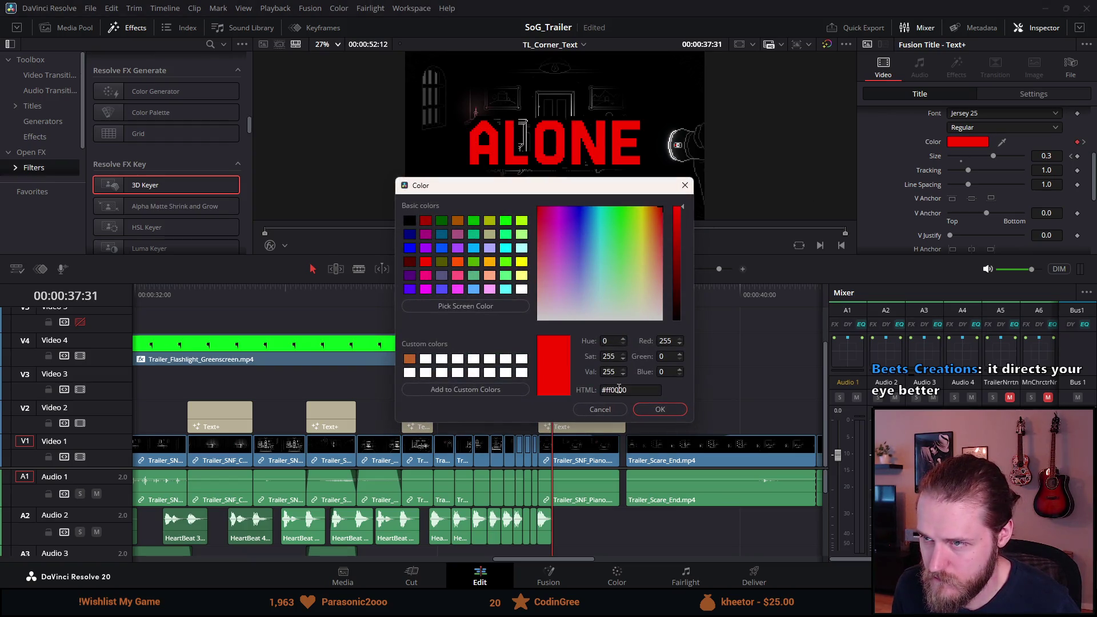
click(643, 407)
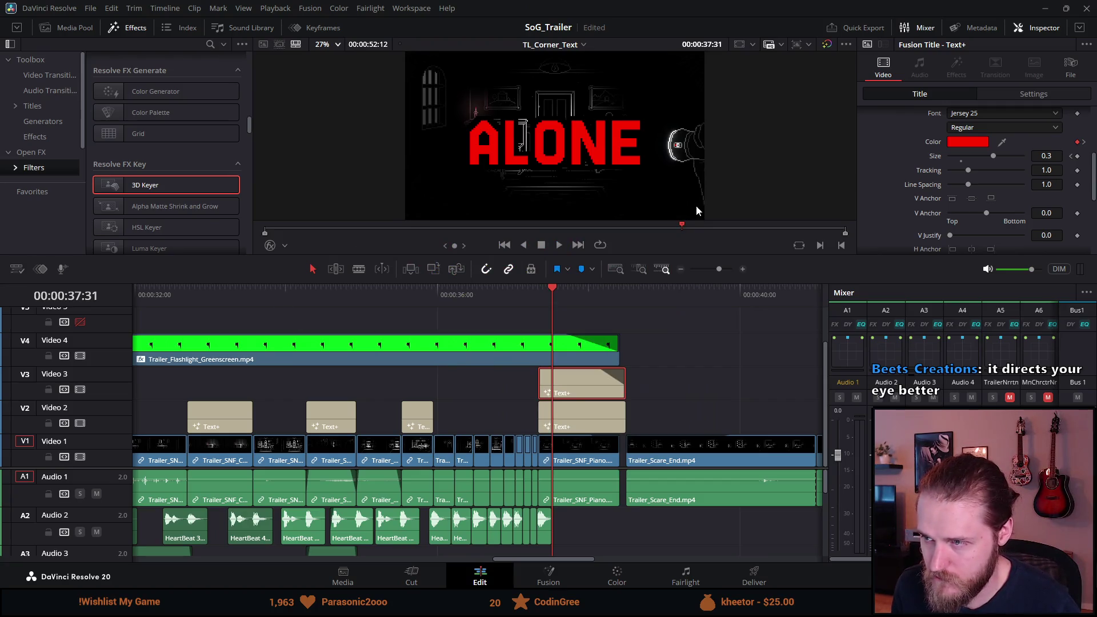
Step: Replay the trailer full screen from about 00:00:28:06
drag(680, 226, 577, 228)
key(p)
key(space)
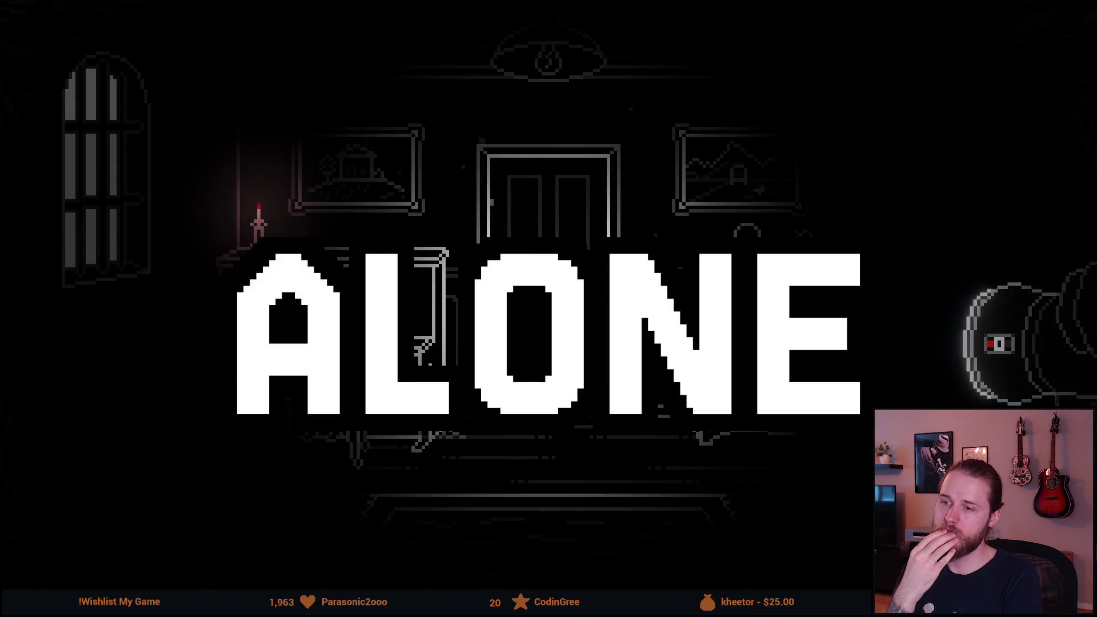
key(Escape)
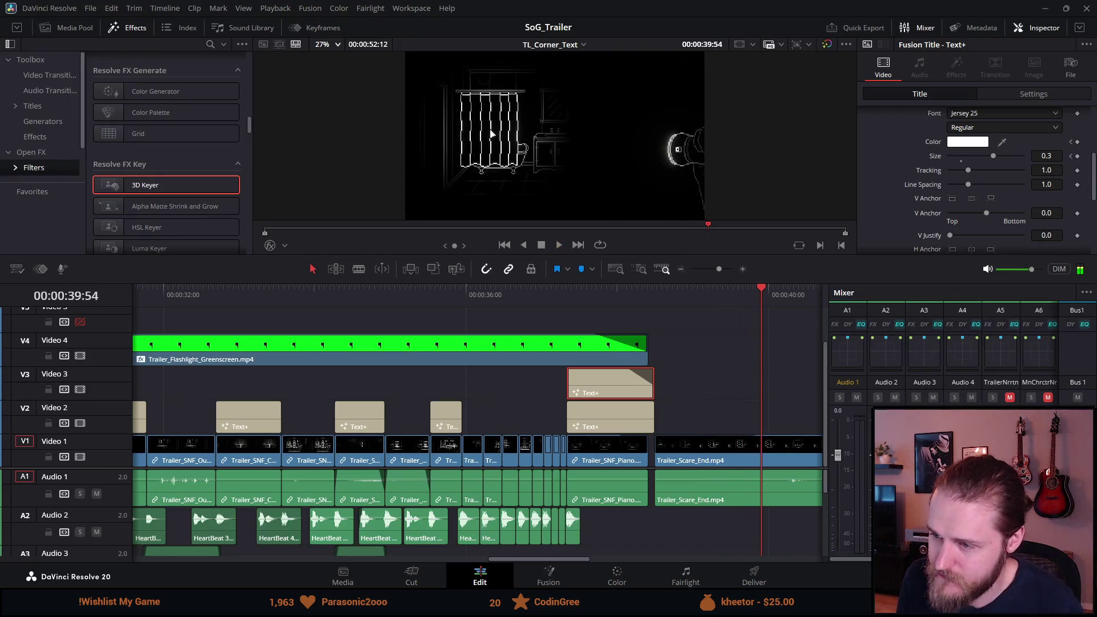
Step: Delete the ALONE colour keyframe so it stays red, then replay full screen from the clock shot
click(582, 301)
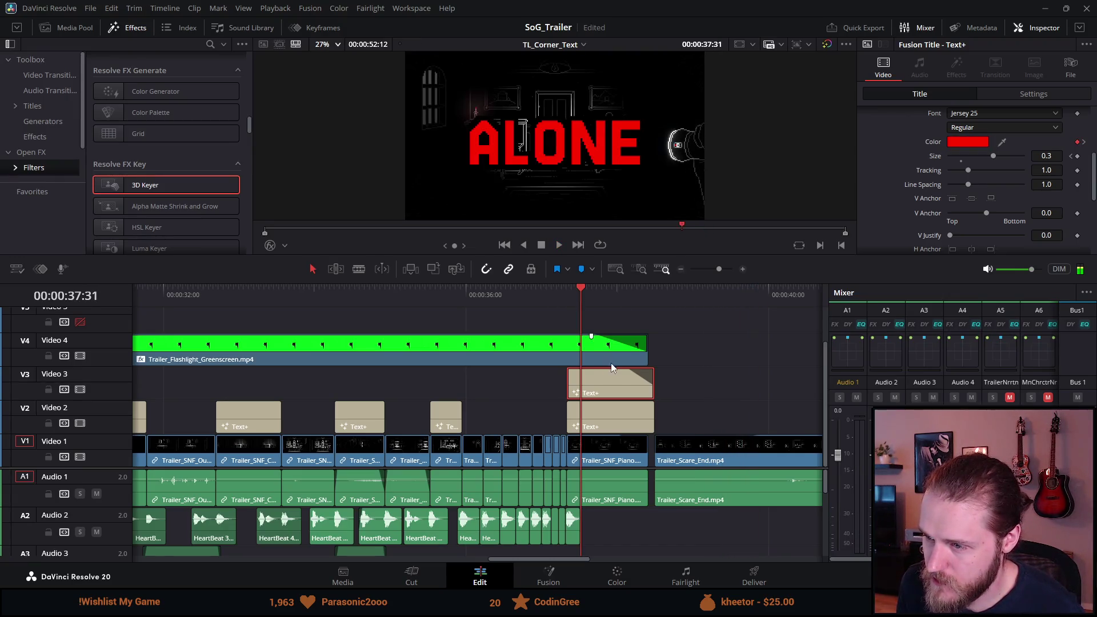
click(1083, 142)
click(1078, 144)
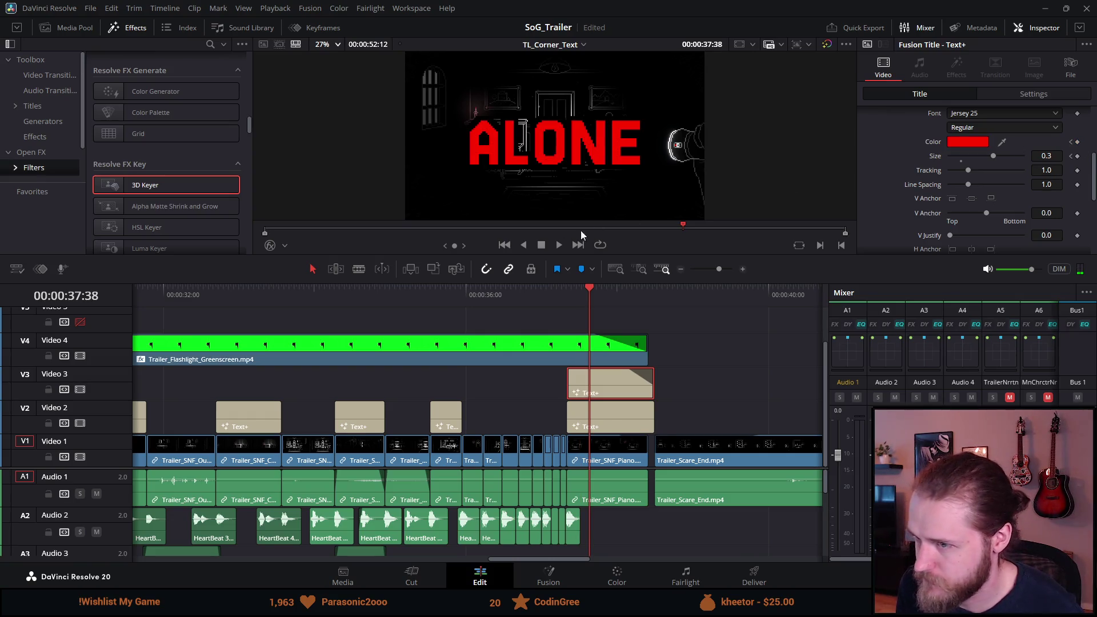
mouse_move(166, 293)
mouse_down()
mouse_move(136, 286)
mouse_move(194, 303)
mouse_move(146, 296)
mouse_up()
key(p)
key(space)
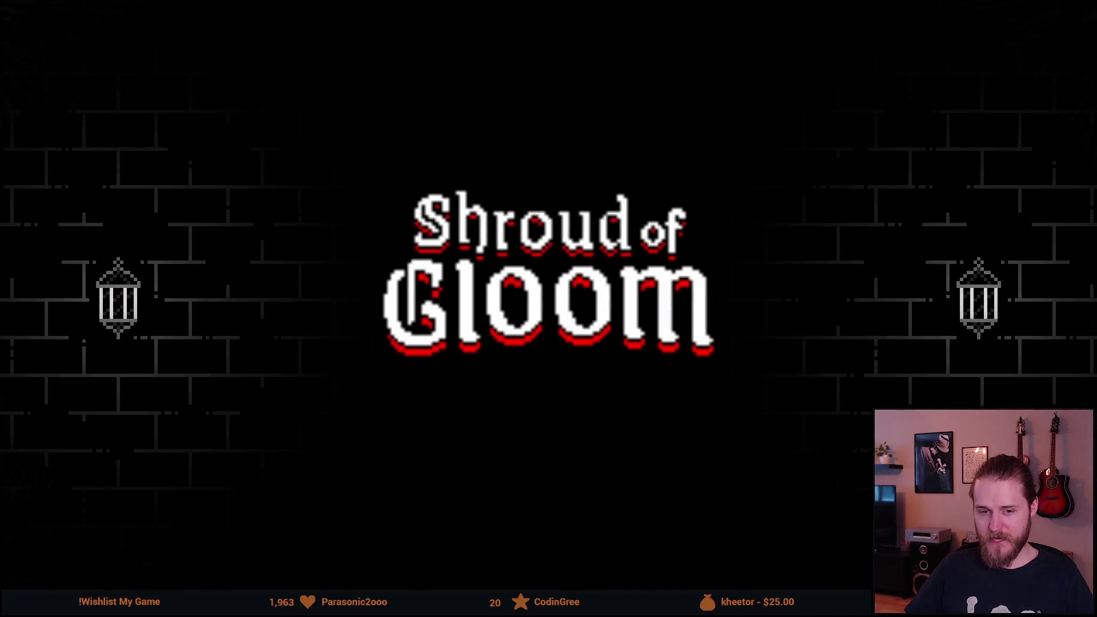
Step: Review the full-screen trailer, replaying the YOU title and hallway scene, then exit to the Edit page
mouse_move(63, 220)
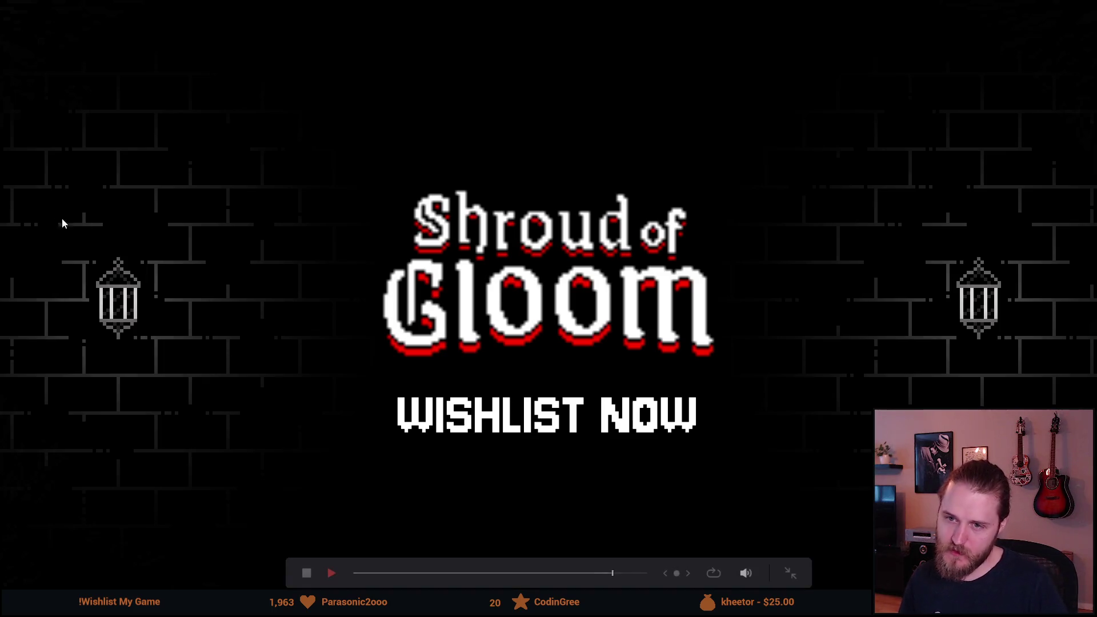
click(630, 574)
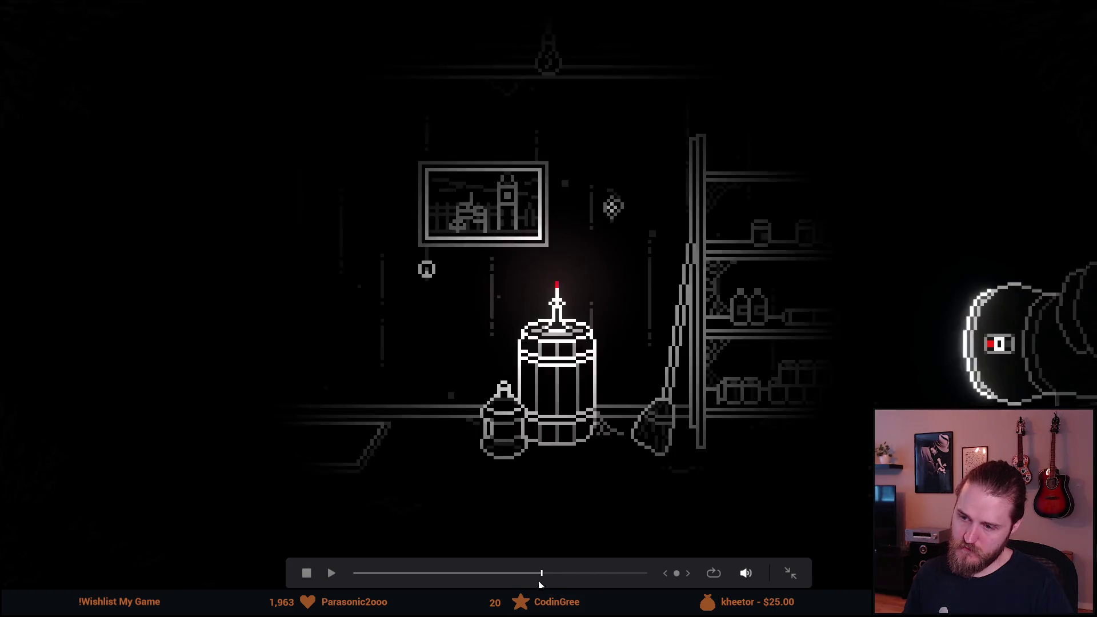
click(540, 581)
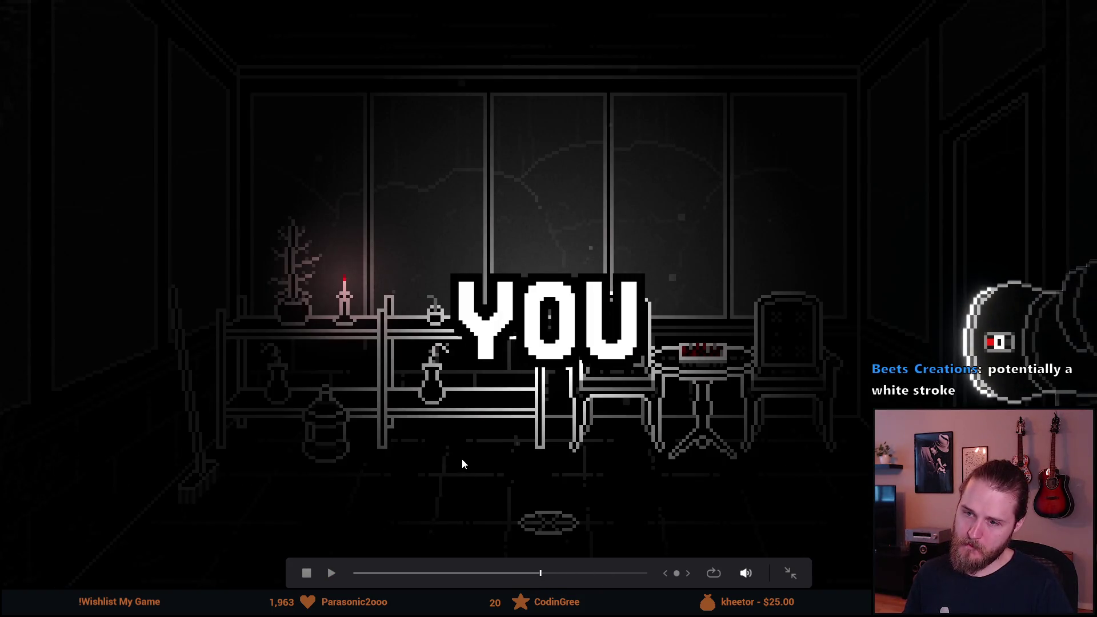
key(space)
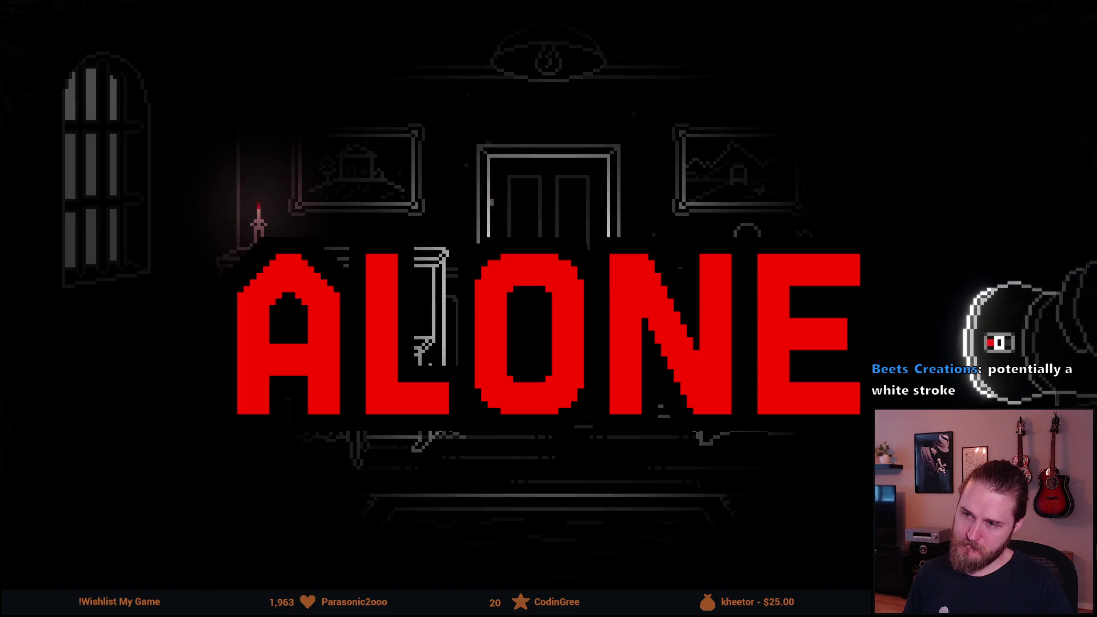
mouse_move(478, 485)
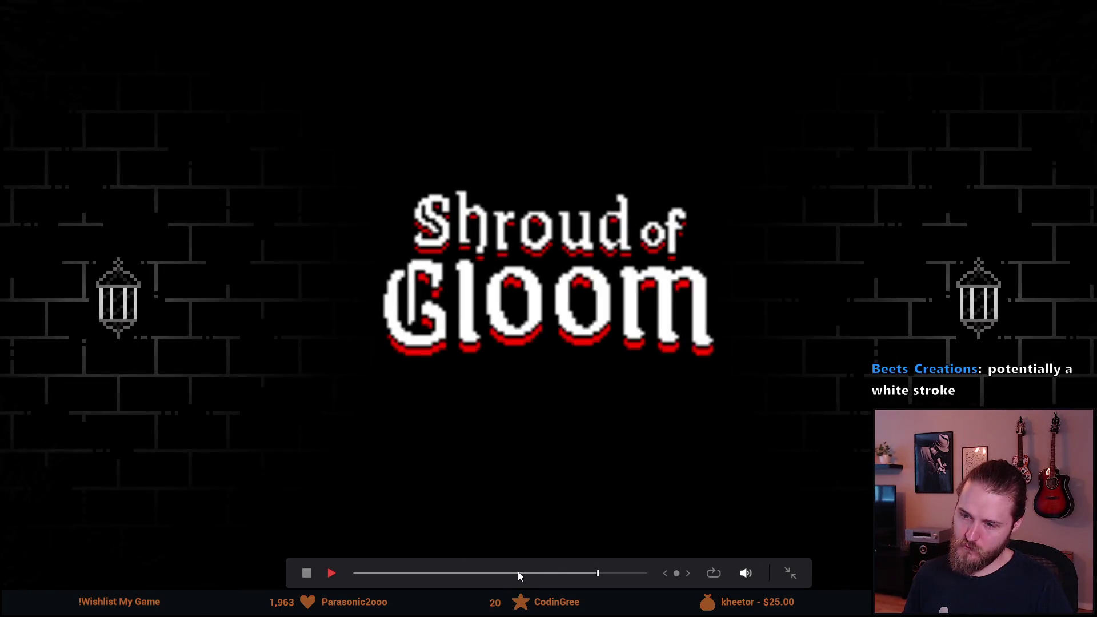
click(518, 573)
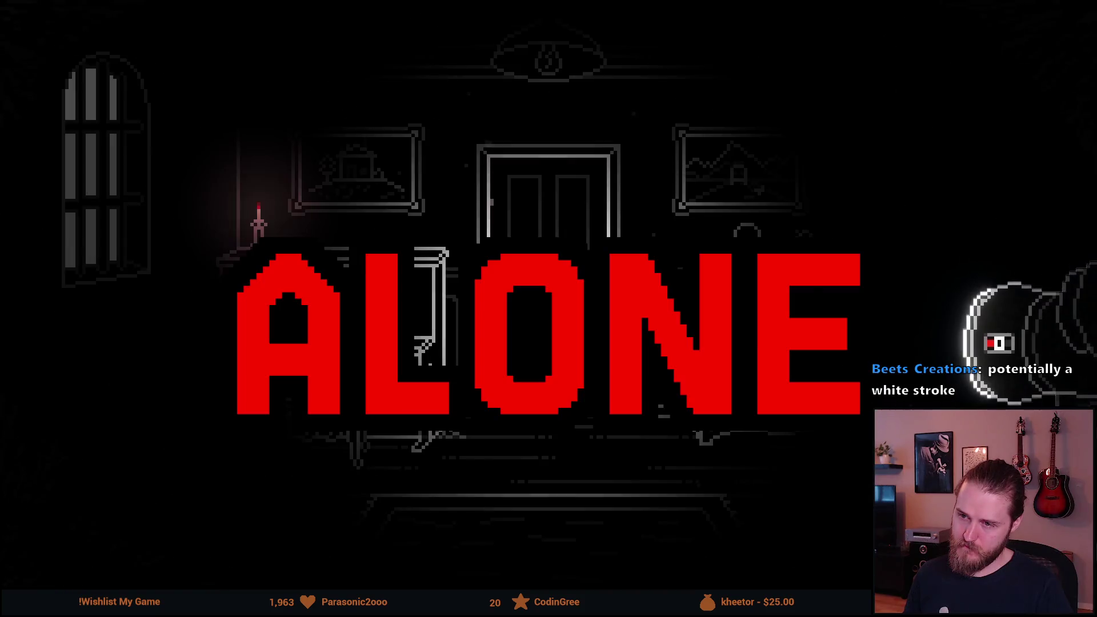
mouse_move(479, 431)
key(Escape)
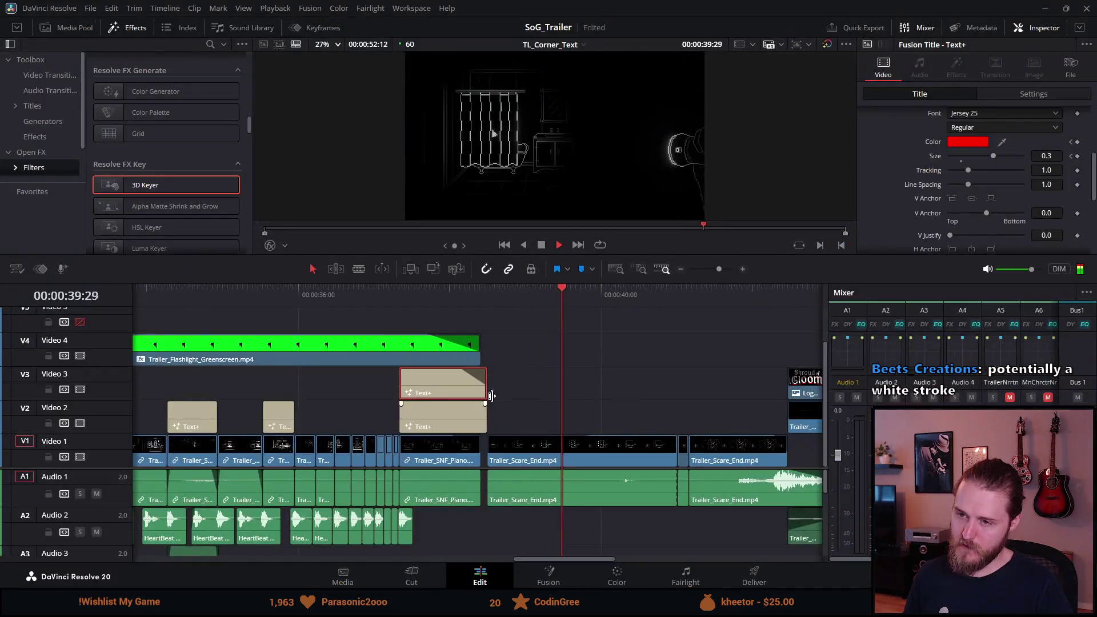
Step: Add a size keyframe at the start of the NOT title clip on Video 2
click(271, 292)
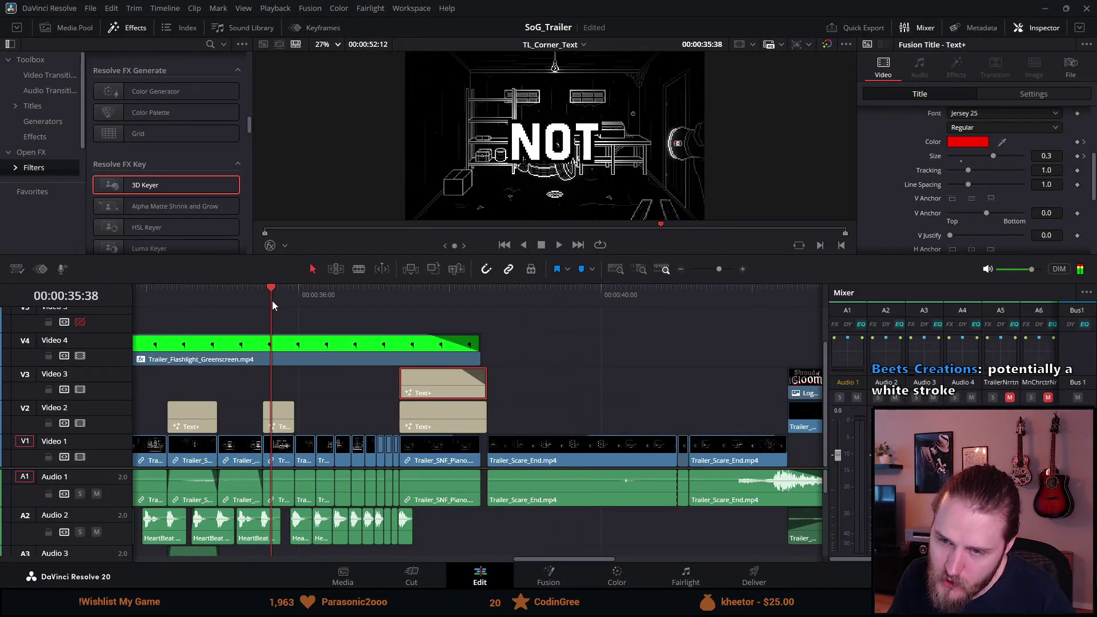
click(283, 409)
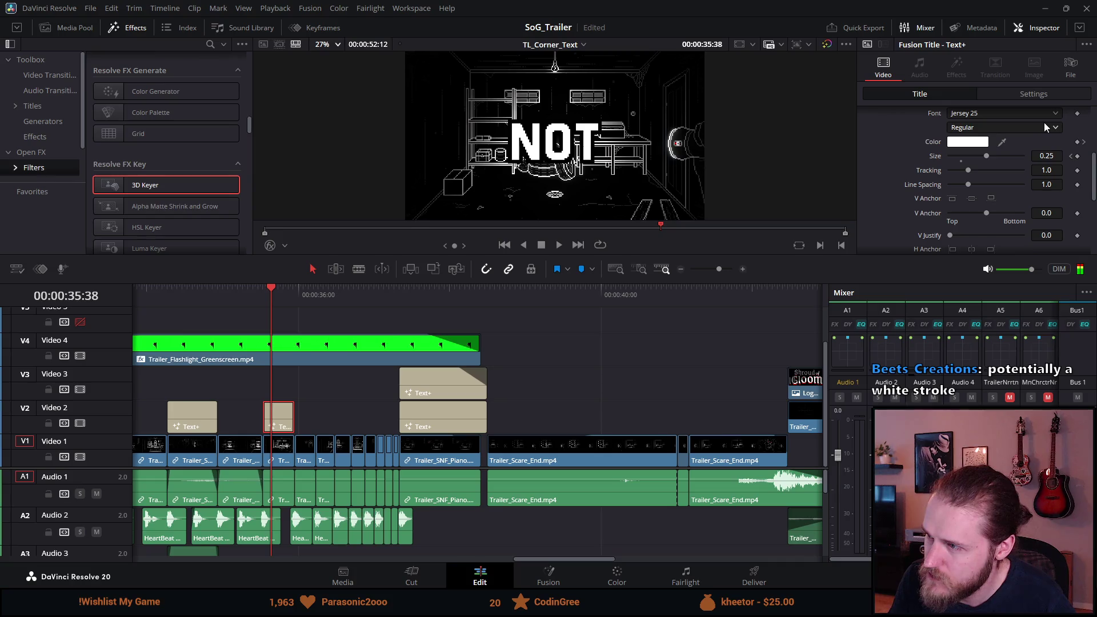
key(Up)
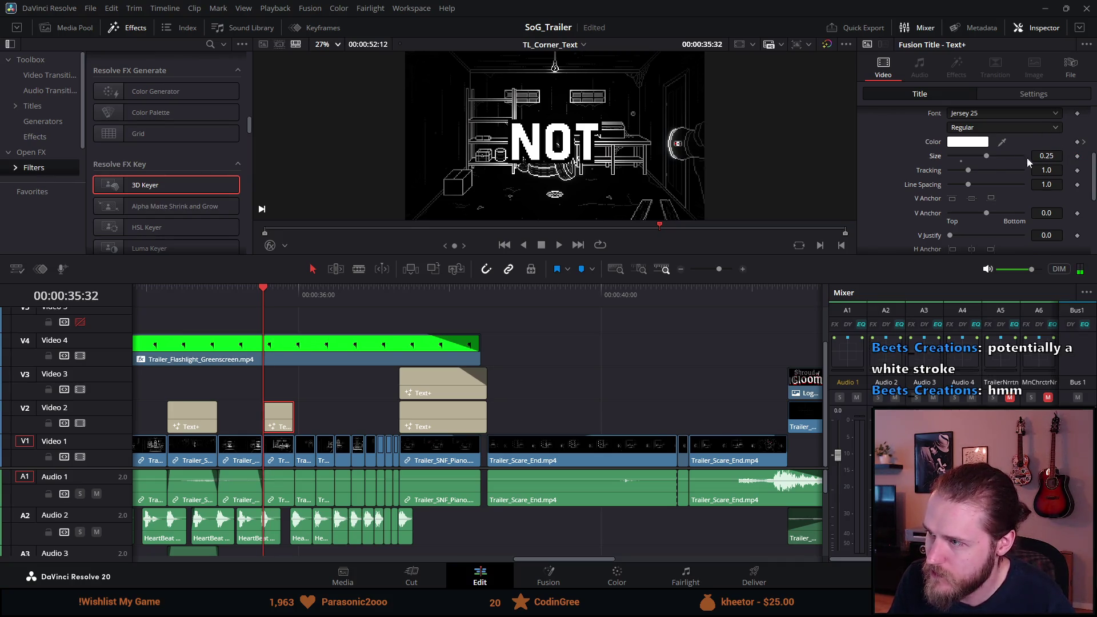
key(Return)
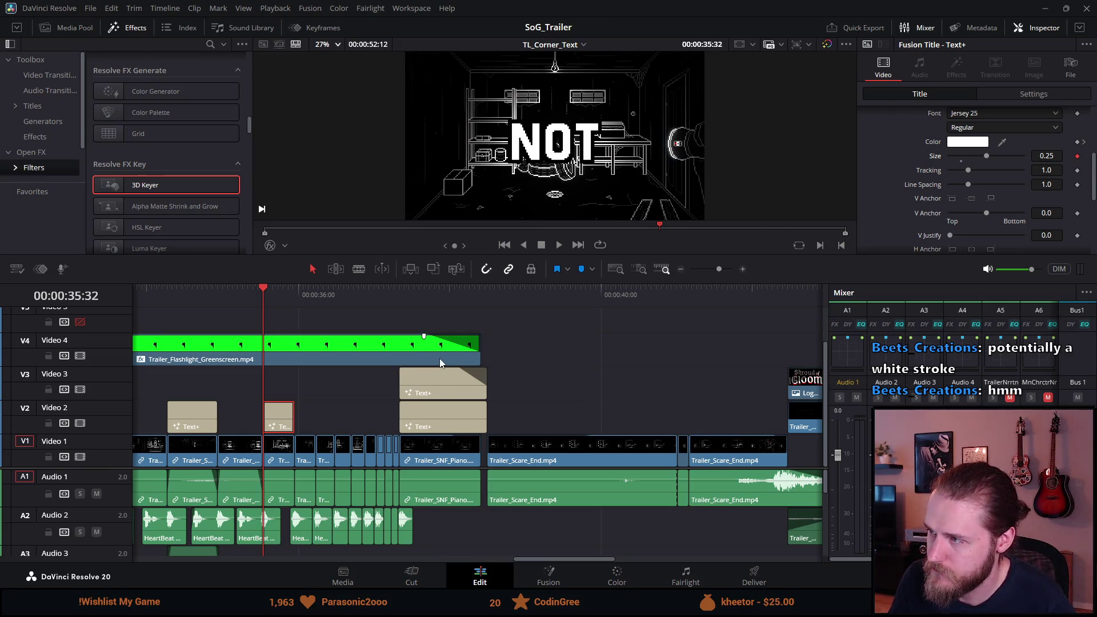
Step: Save the project and undo to restore the ALONE title's red colour
click(436, 298)
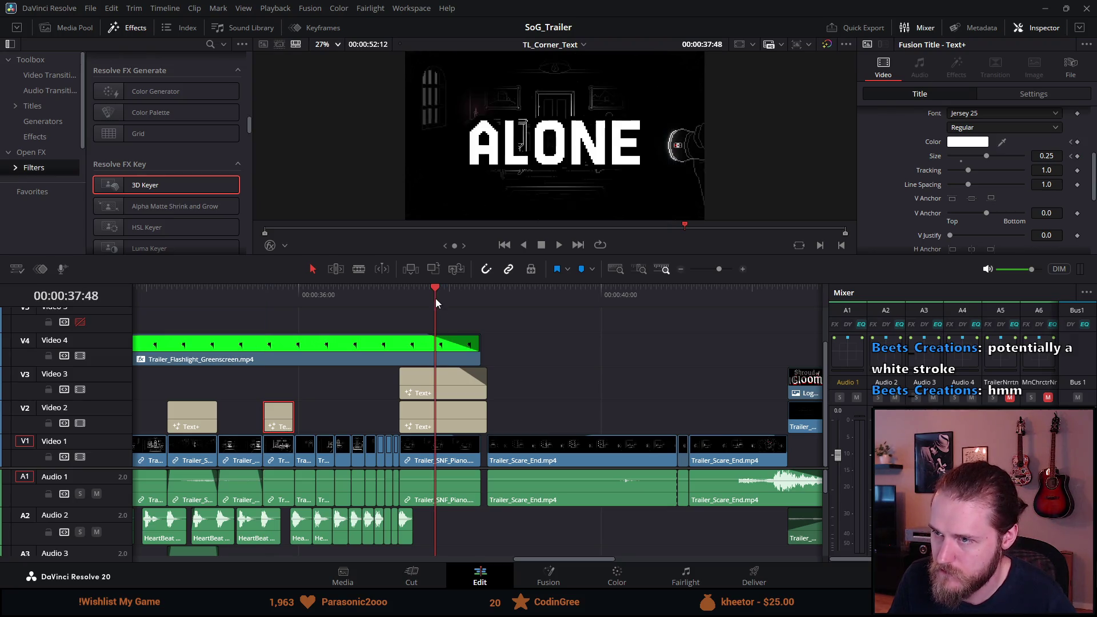
key(ctrl+s)
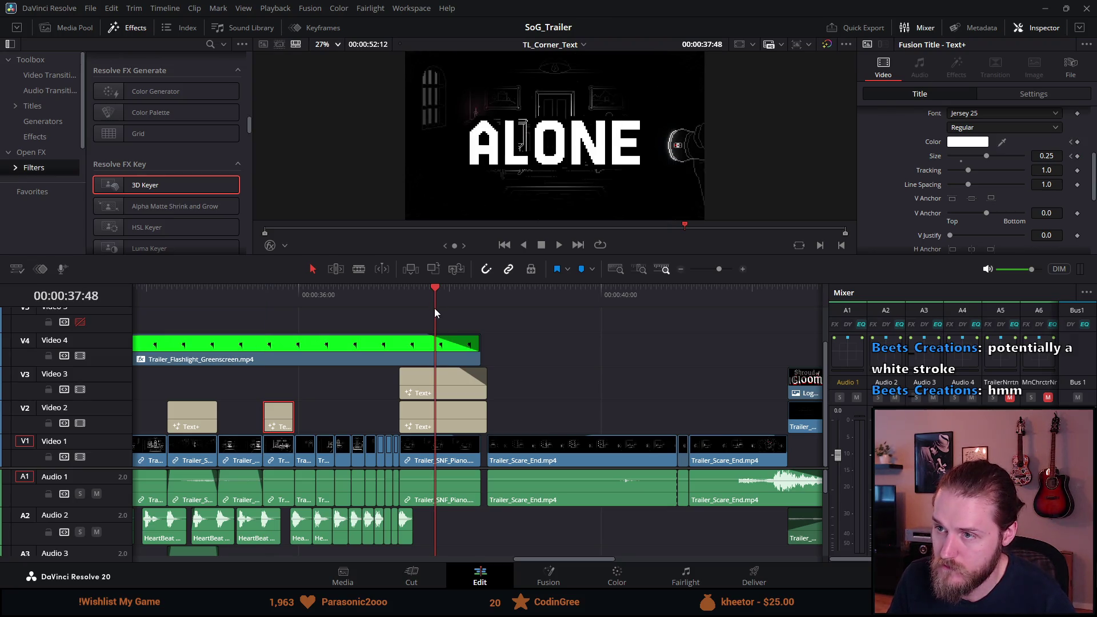
key(ctrl+z)
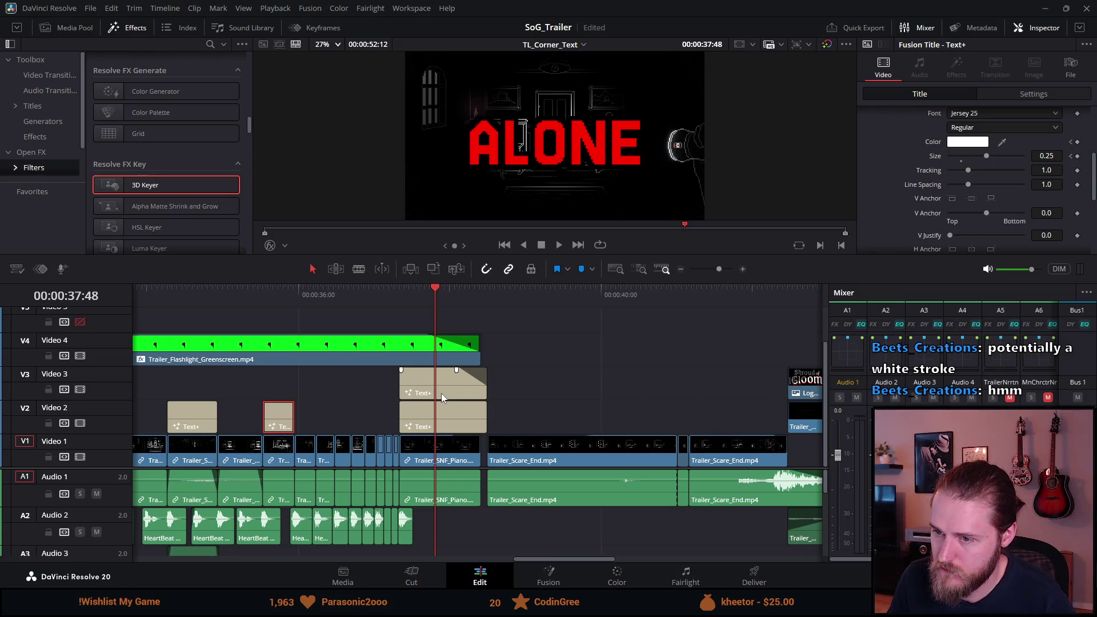
Step: Delete the ALONE title's colour keyframe so it stays red, then select the NOT title clip
click(441, 393)
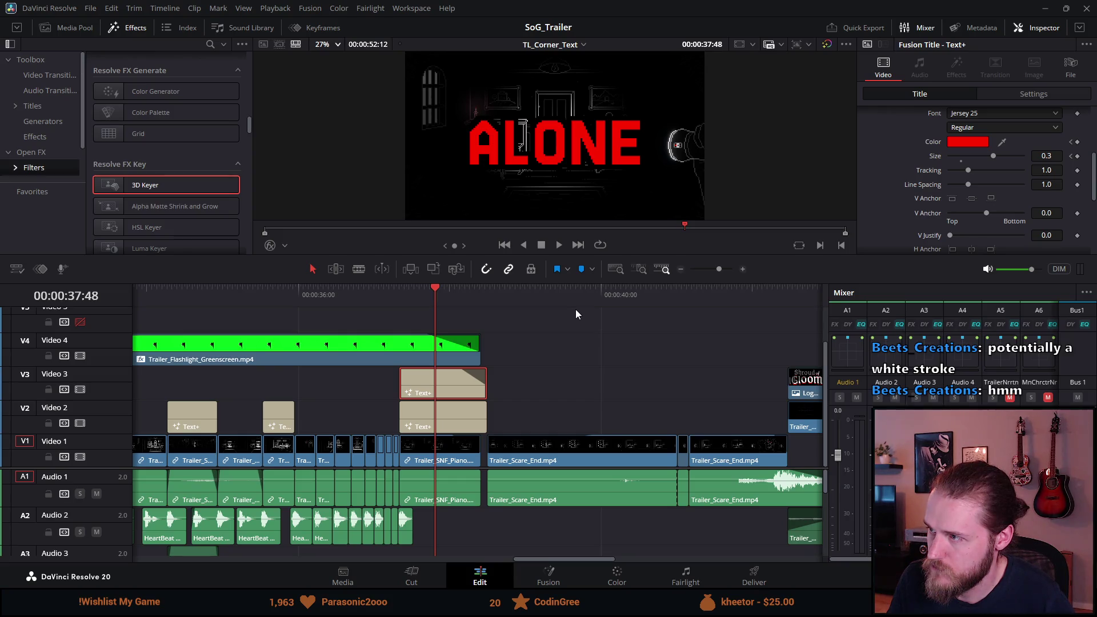
click(1071, 142)
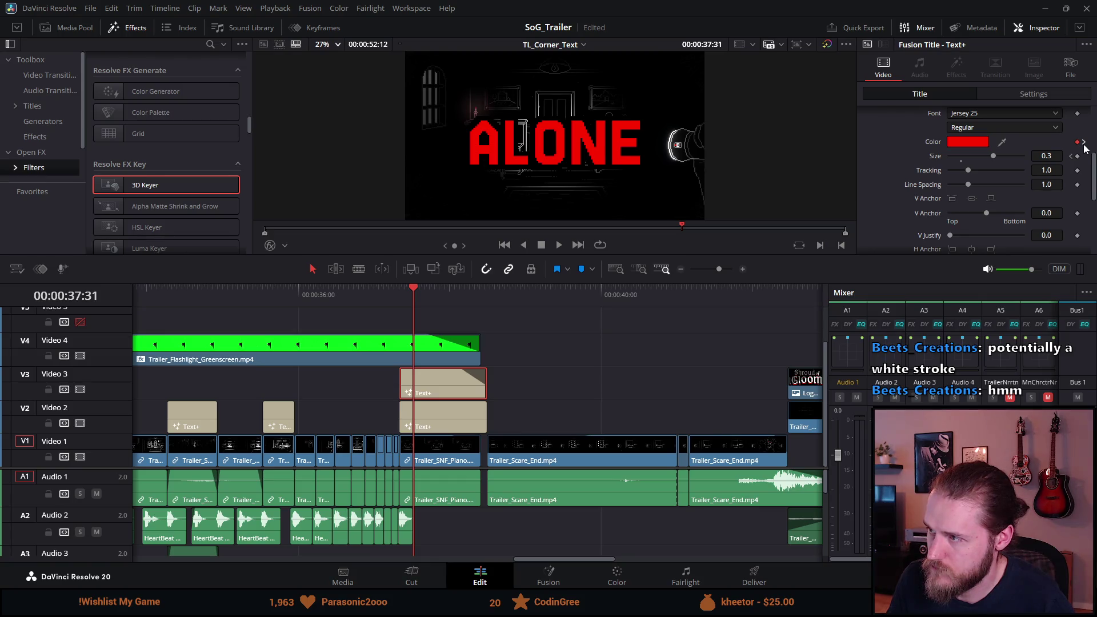
click(1084, 143)
click(1077, 142)
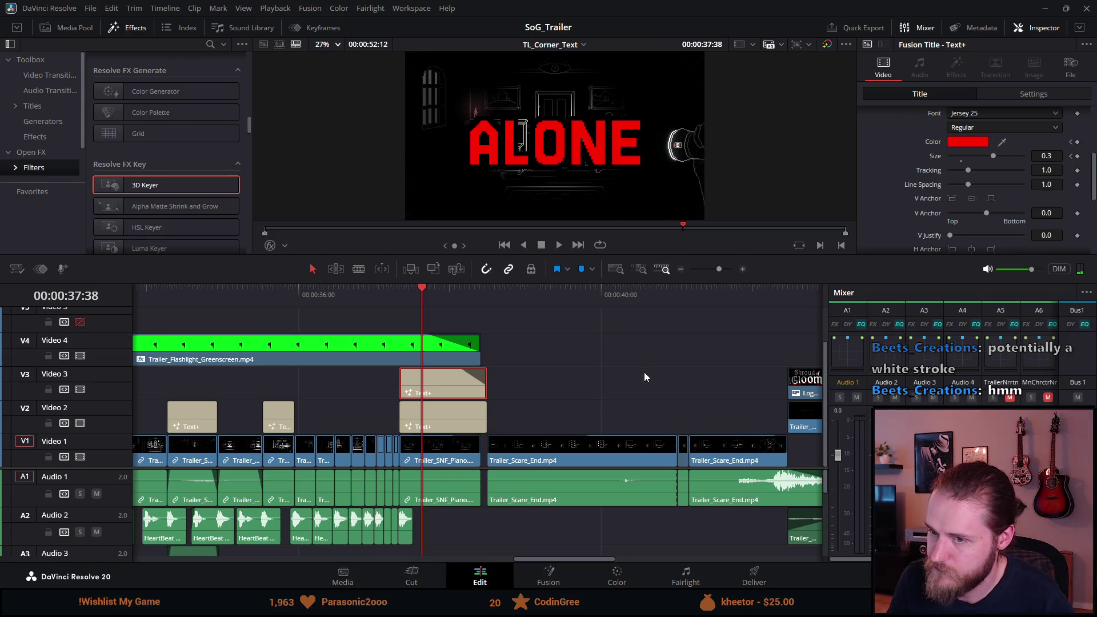
click(280, 296)
click(280, 405)
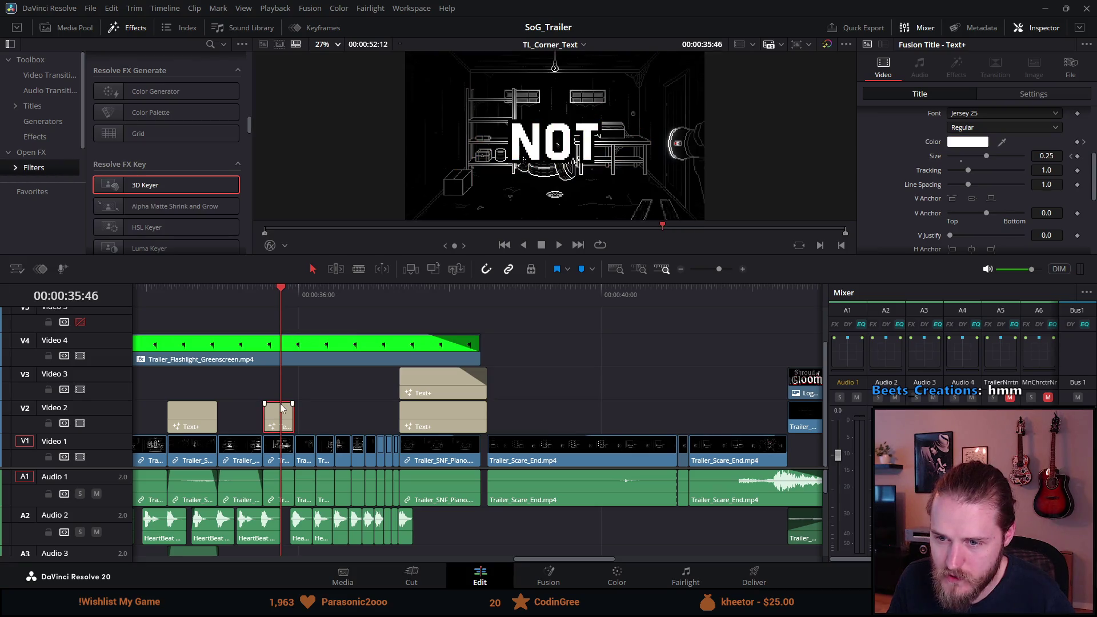
Step: Set the NOT title text to a slightly softer red
click(977, 143)
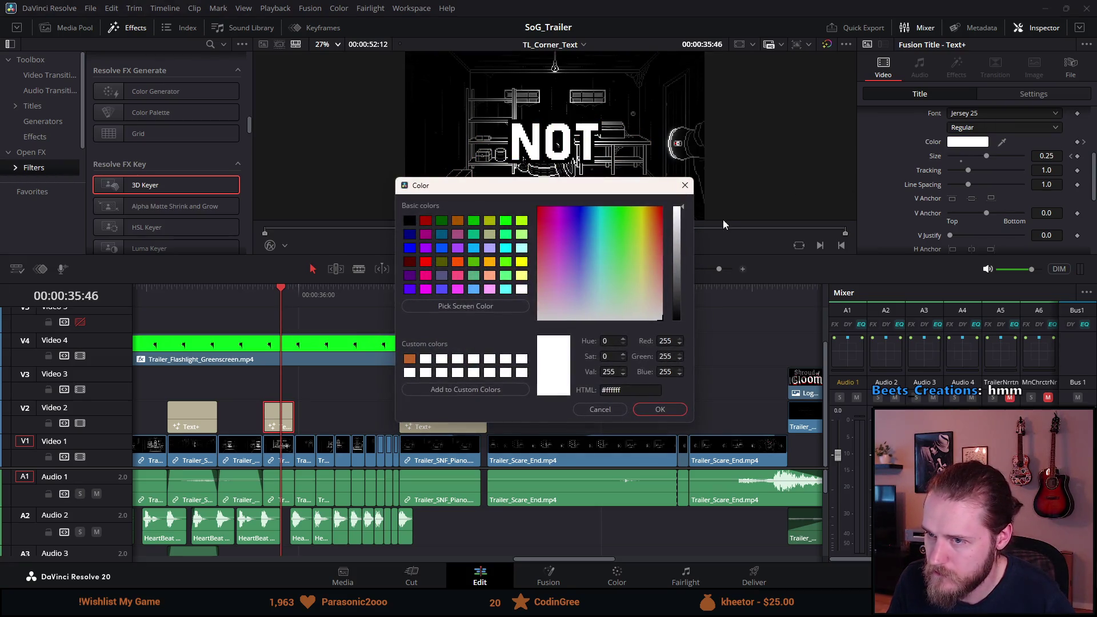
click(663, 212)
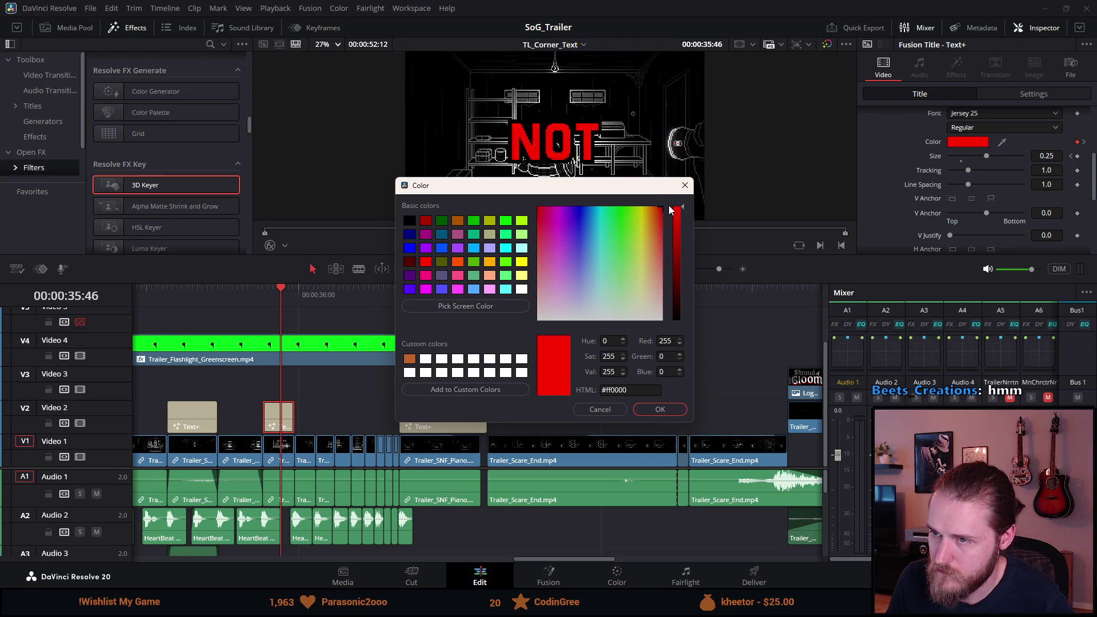
drag(667, 213, 667, 219)
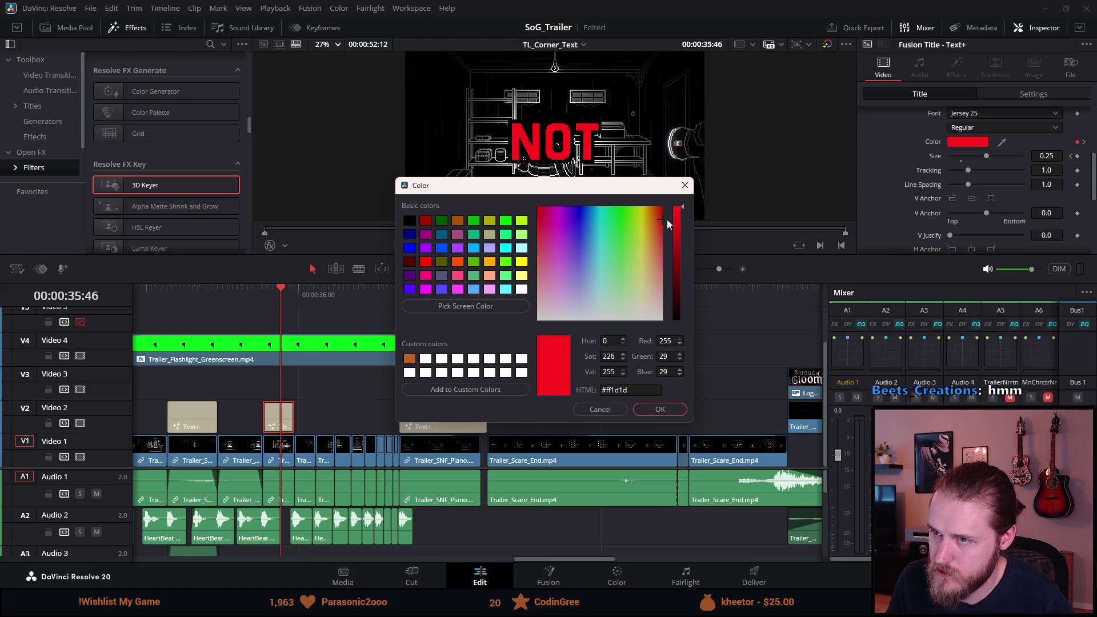
click(660, 410)
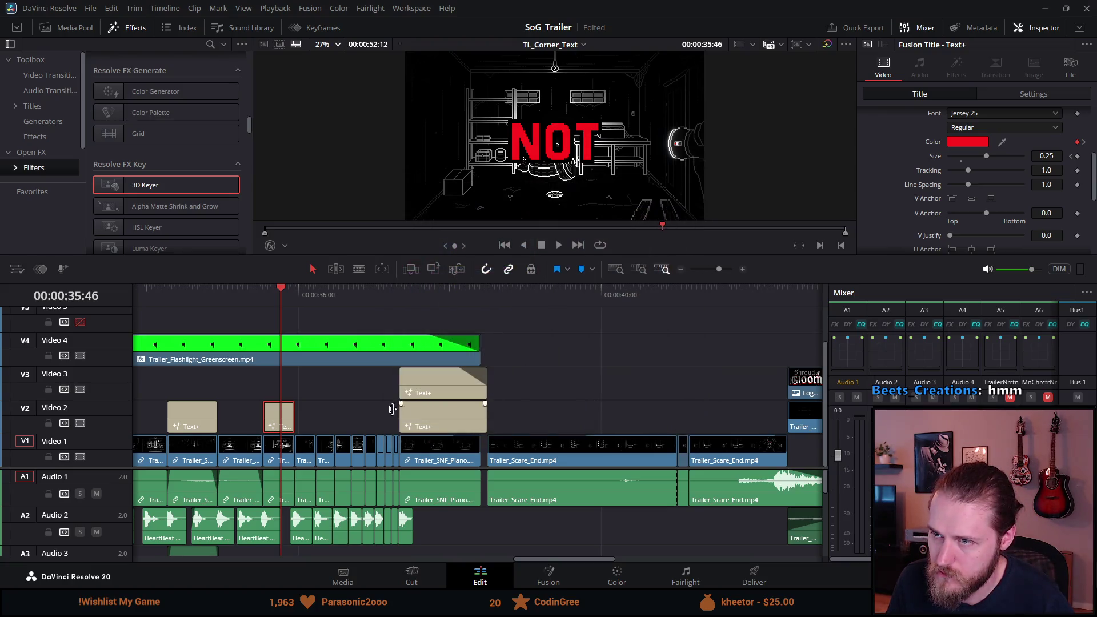
Step: Try red on the ARE title, then dismiss the colour dialog without keeping it
click(187, 309)
click(205, 419)
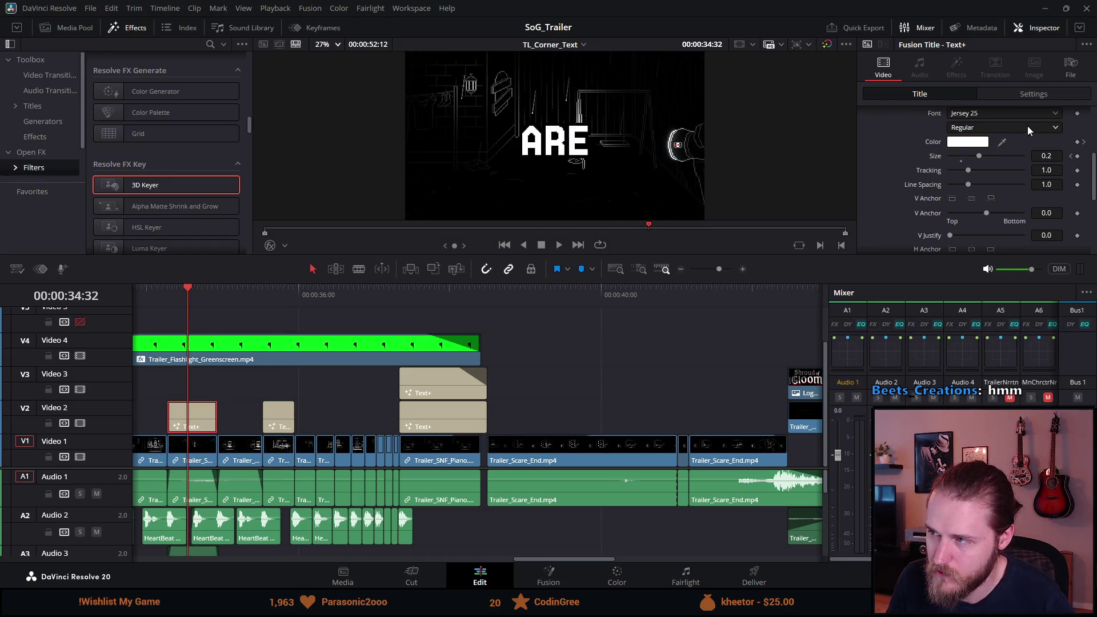
click(982, 143)
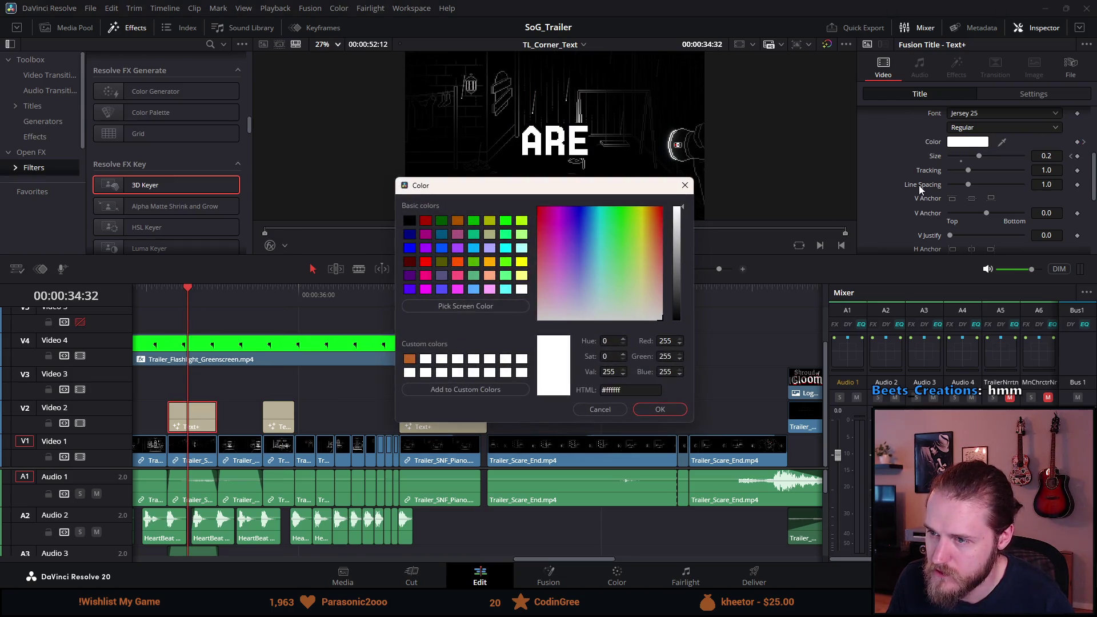
click(664, 209)
drag(664, 210, 663, 222)
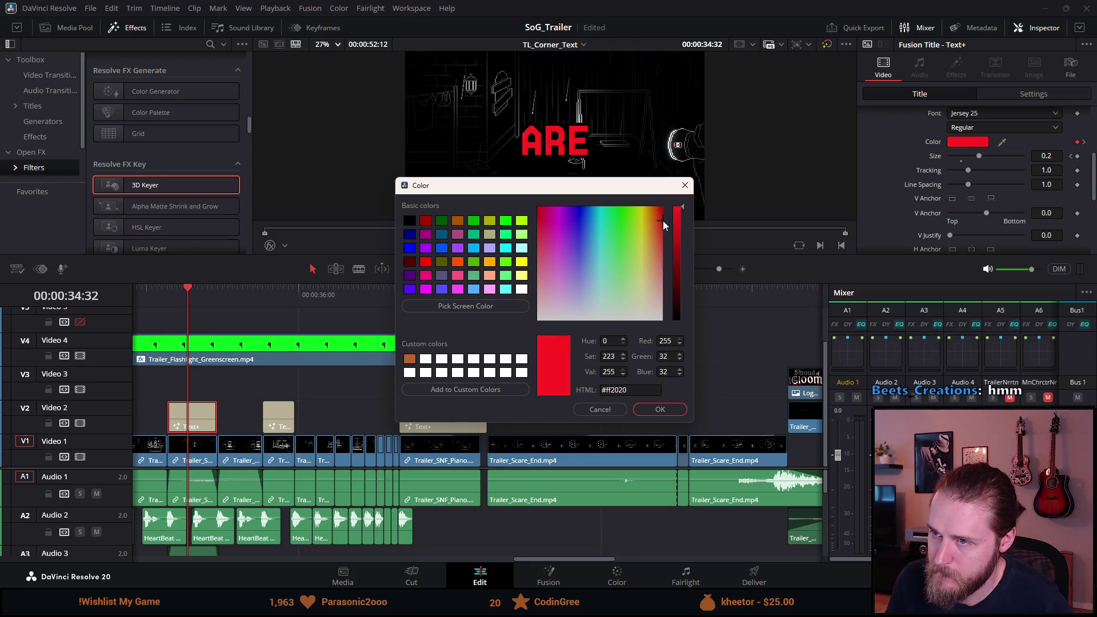
click(684, 185)
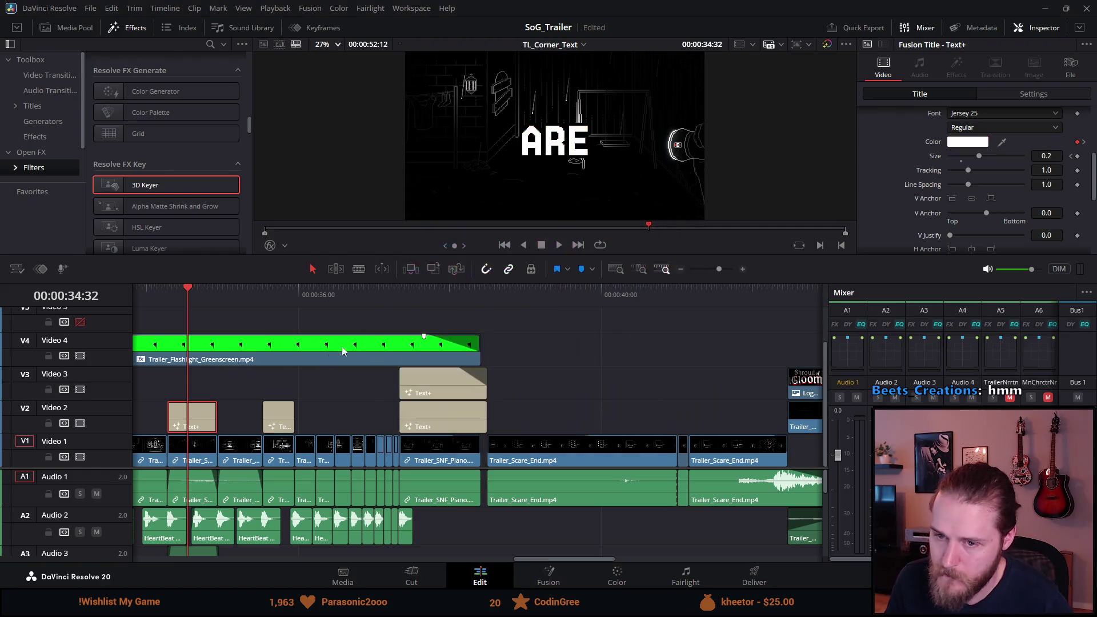
Step: Remove the ARE title's colour keyframe at 34:48 and save the project
click(1083, 142)
click(1077, 143)
drag(189, 292, 183, 293)
key(ctrl+s)
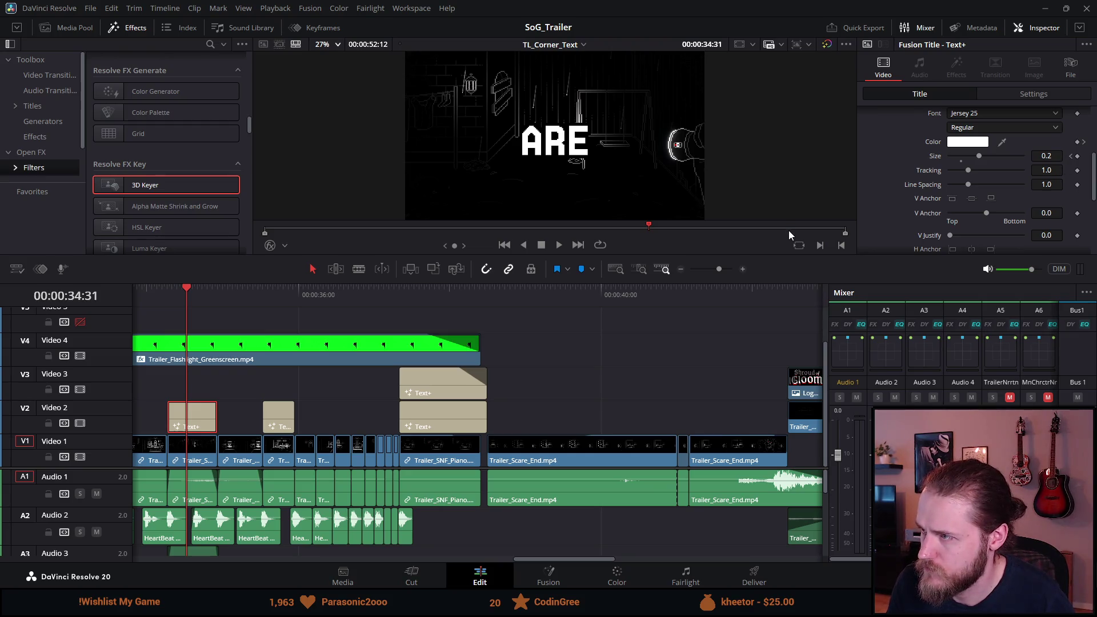
Step: Step through the ARE title's keyframes and play back its section
click(1071, 156)
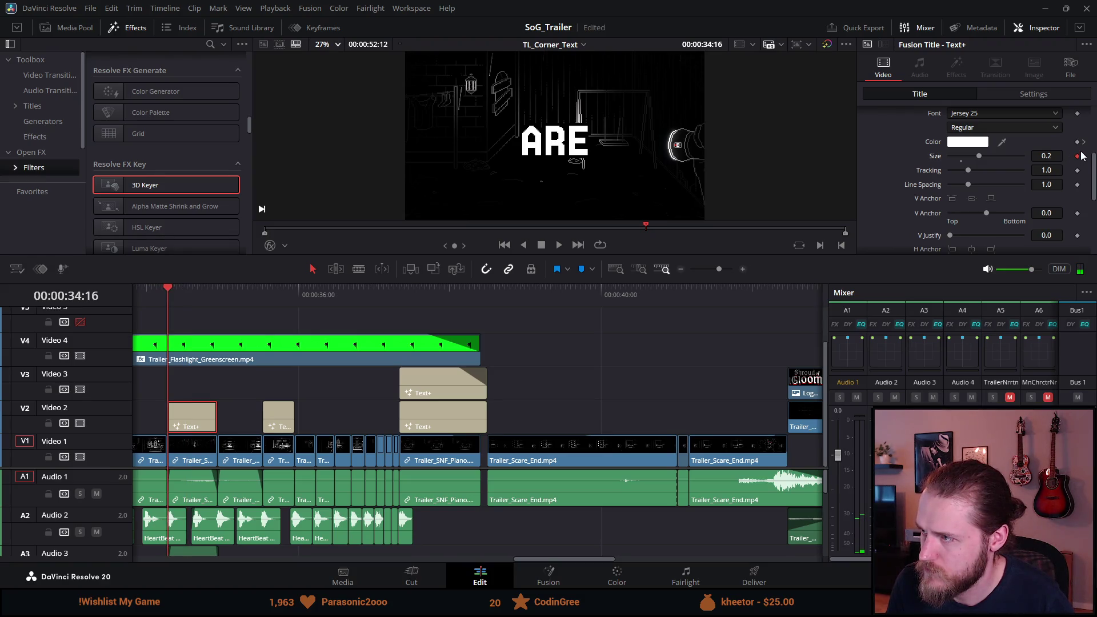
click(1084, 143)
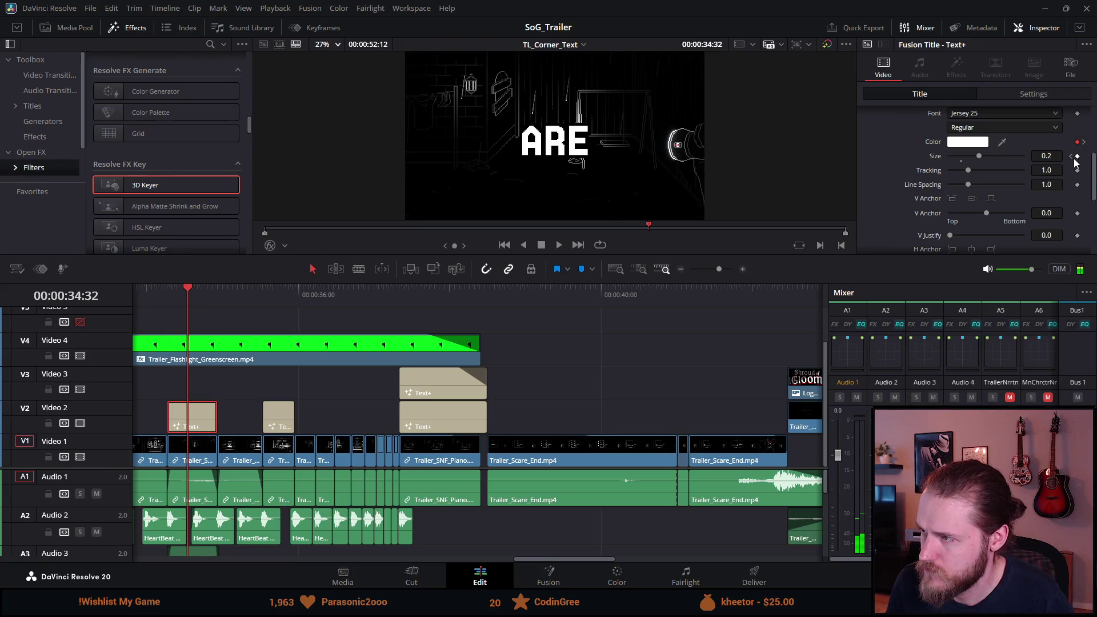
mouse_move(200, 296)
mouse_down()
mouse_move(214, 296)
mouse_move(173, 297)
mouse_up()
key(space)
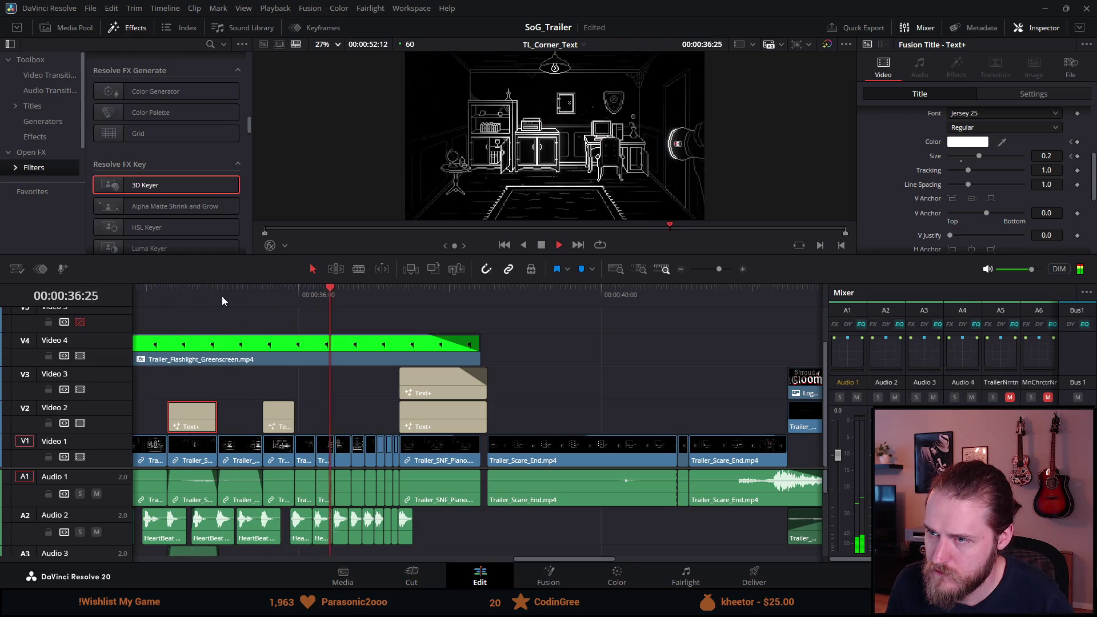
key(space)
Step: Set the ARE title colour to red (#ff1c1c) at its 34:48 keyframe
click(192, 300)
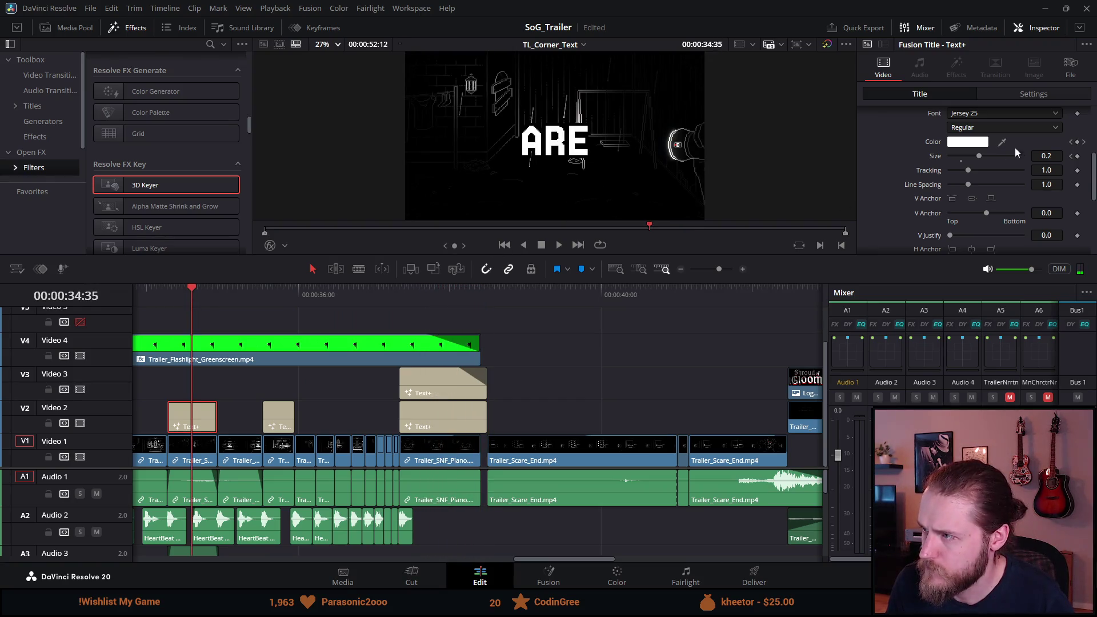
click(1084, 141)
click(981, 145)
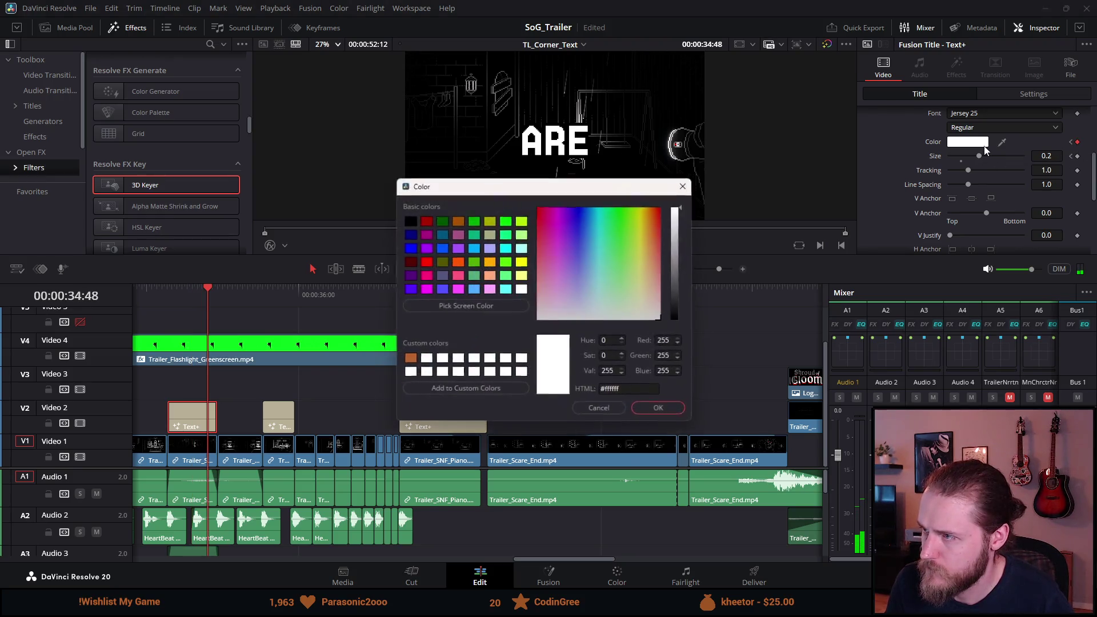
click(660, 218)
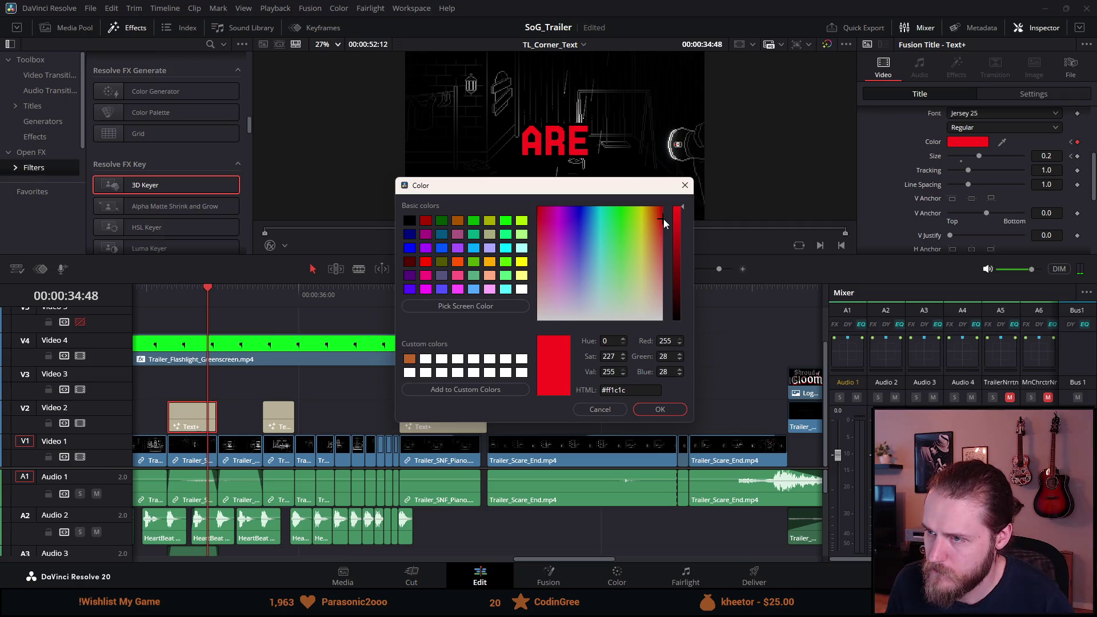
click(669, 408)
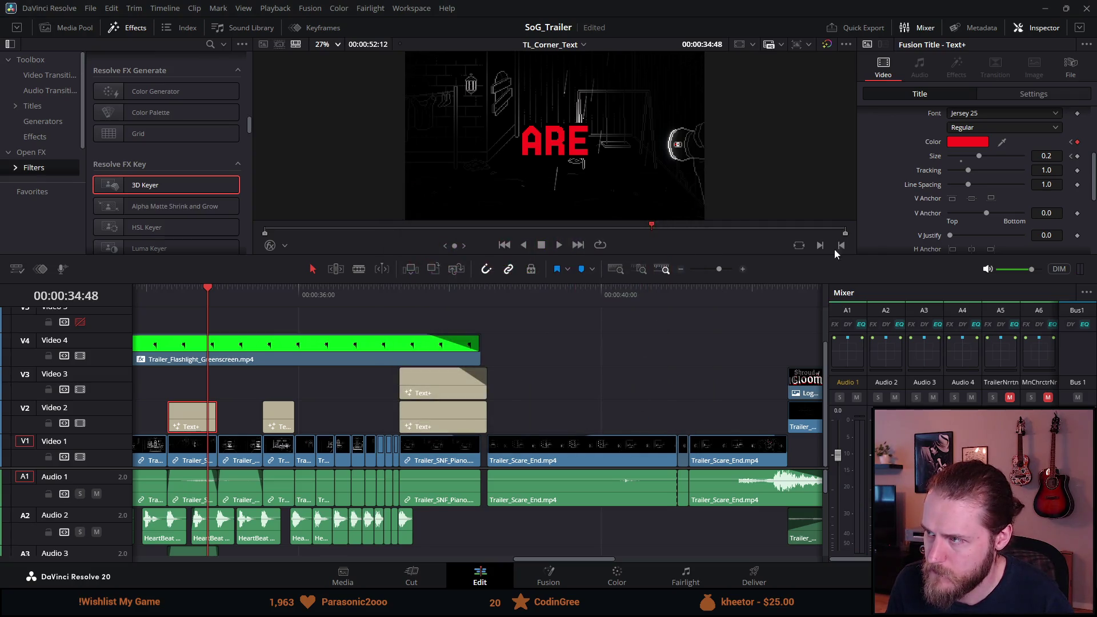
Step: Delete the earlier ARE colour keyframe and play back to check the red
click(1071, 142)
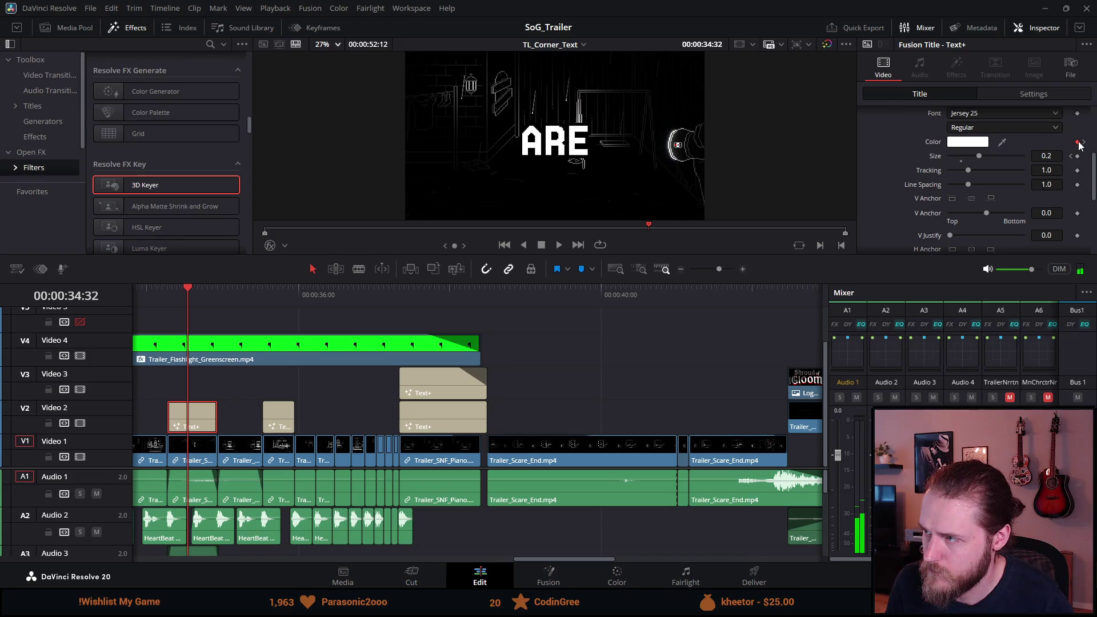
click(1077, 142)
key(space)
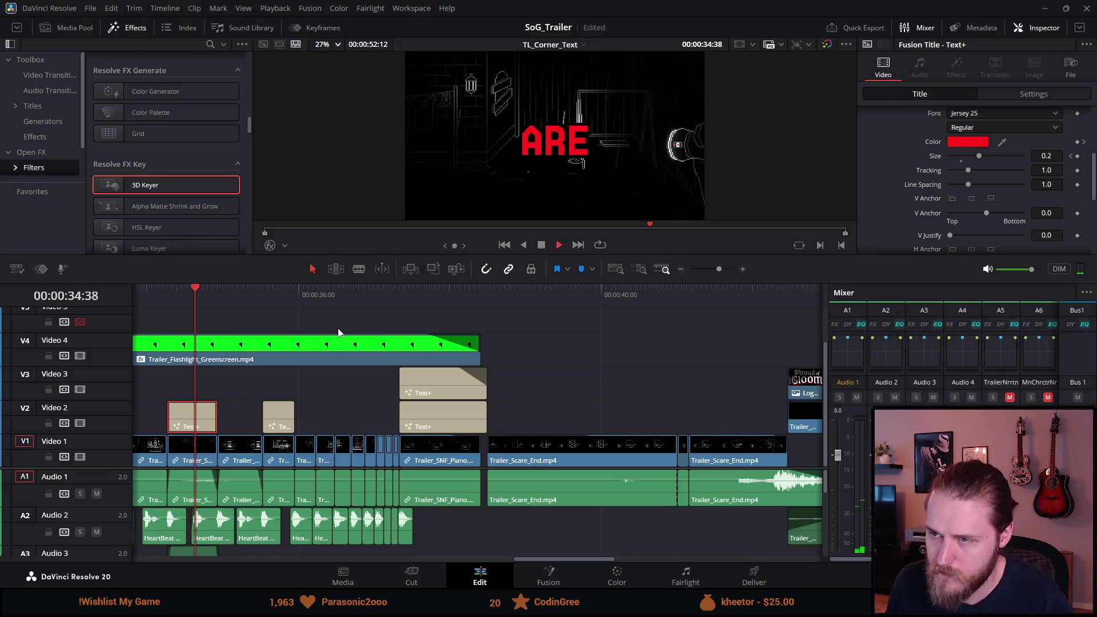
key(space)
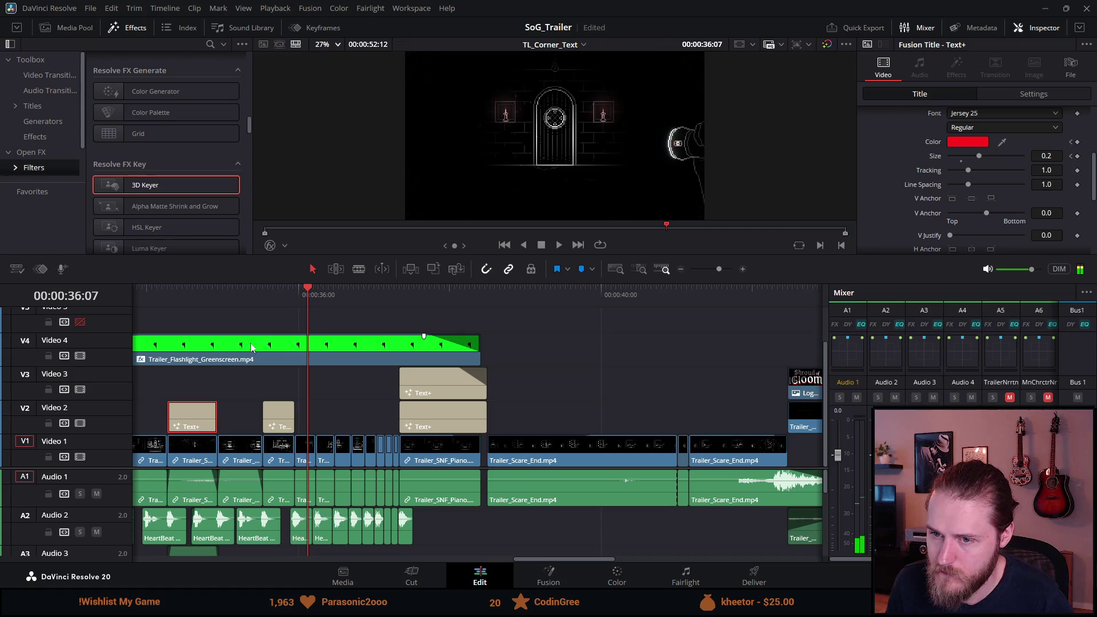
Step: Set the NOT title text to a fine-tuned red
click(282, 295)
click(286, 406)
click(438, 298)
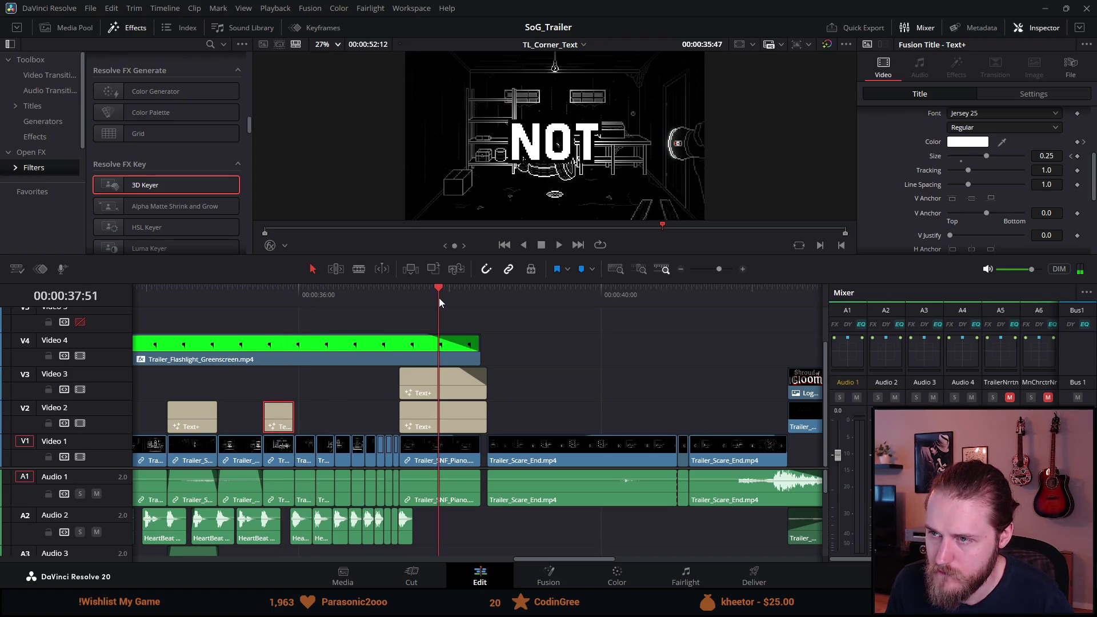
click(283, 296)
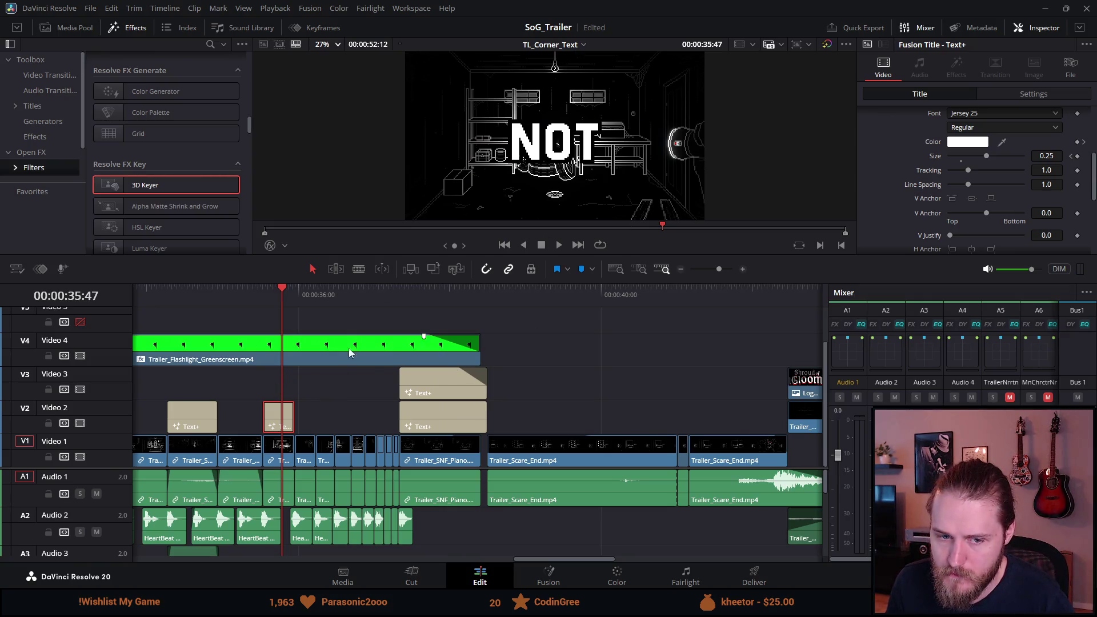
click(953, 141)
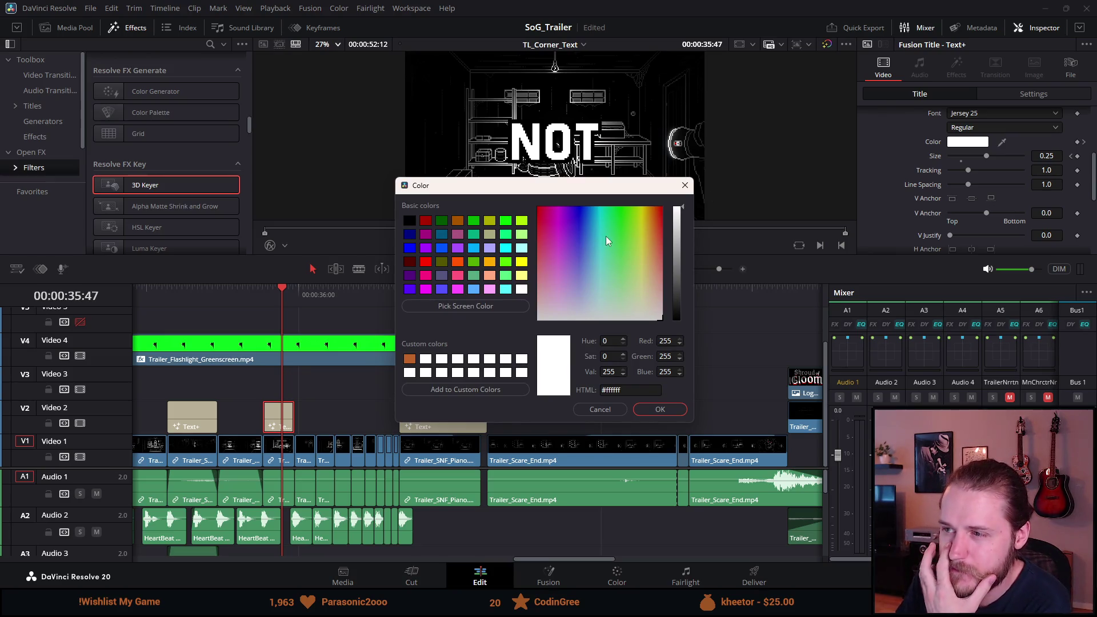
click(661, 207)
drag(661, 207, 664, 218)
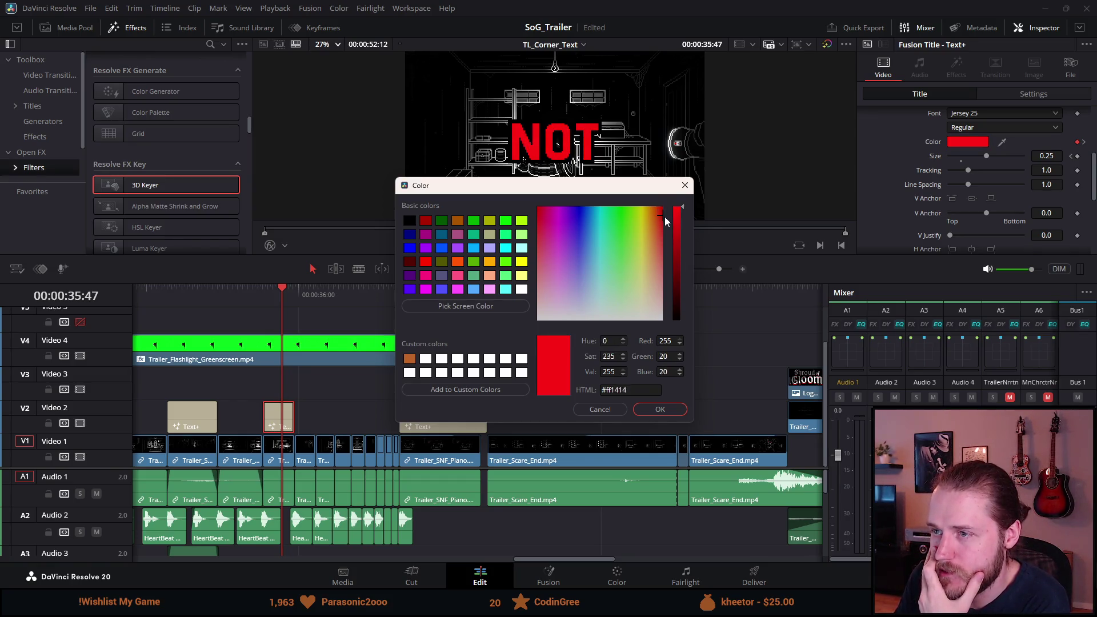
click(658, 409)
Step: Compare the NOT title against the ALONE title, then reselect the NOT clip
click(430, 293)
click(283, 298)
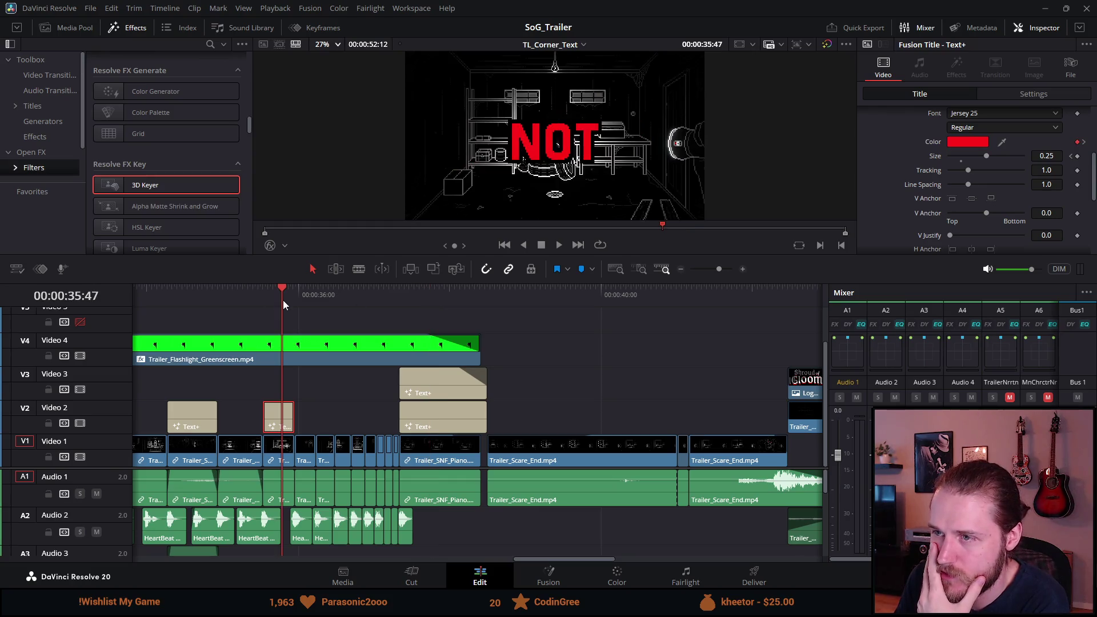
click(454, 307)
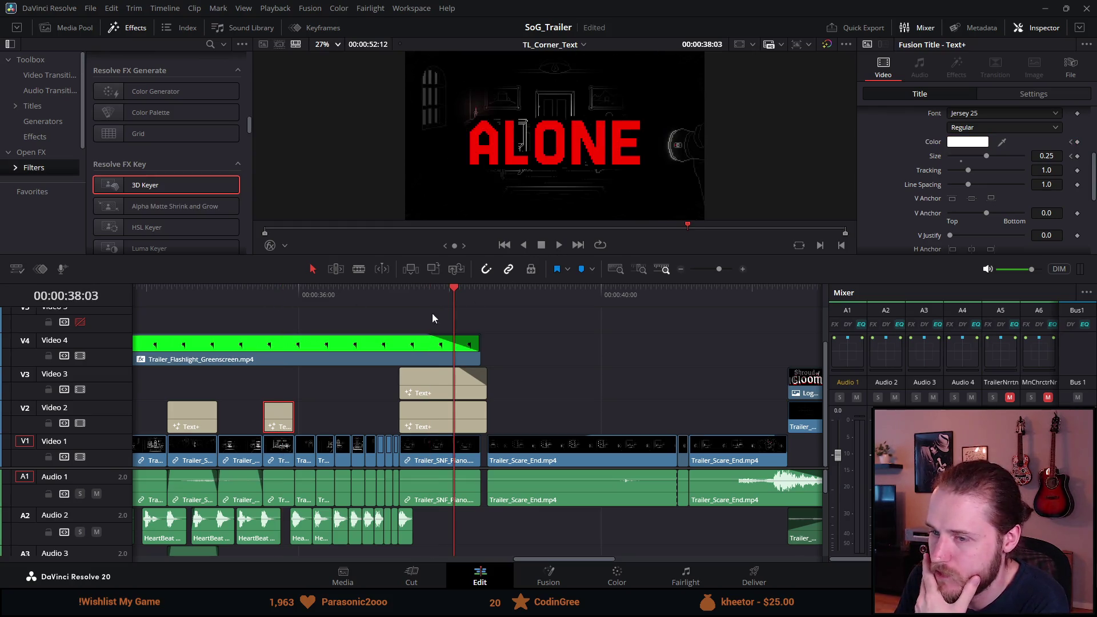
click(444, 394)
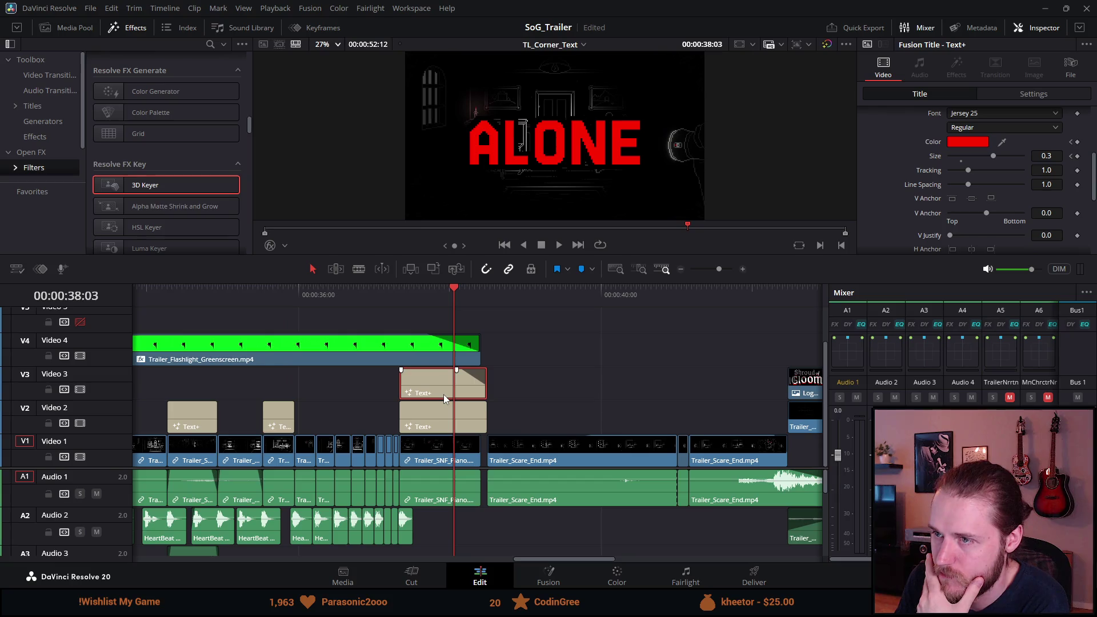
click(282, 300)
click(280, 416)
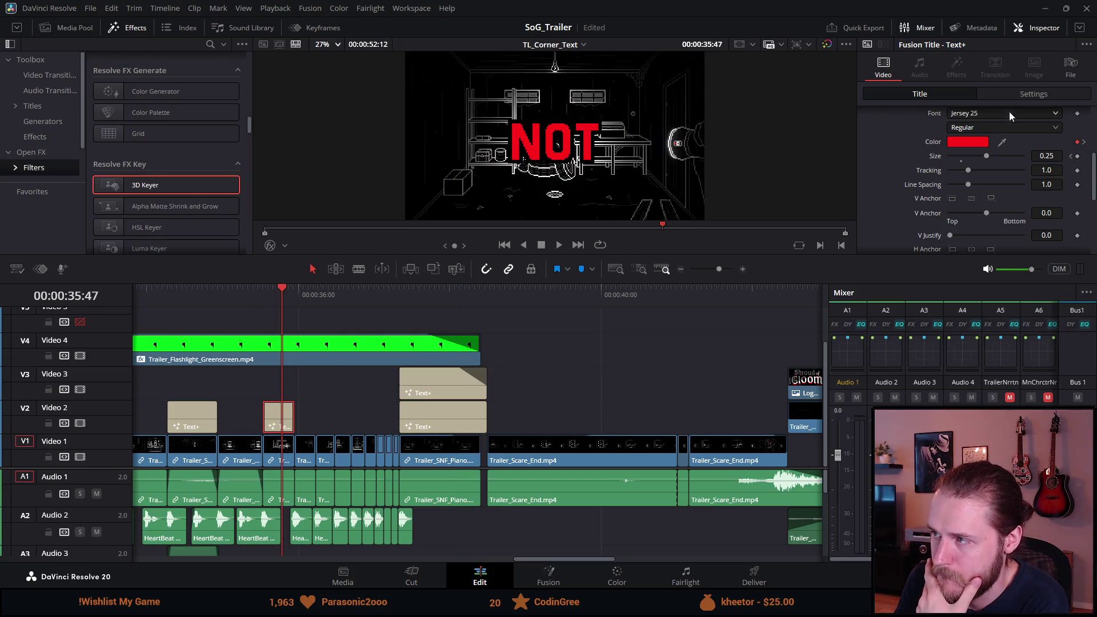
Step: Delete the NOT title's extra colour keyframe, then select the ARE title clip
click(1082, 142)
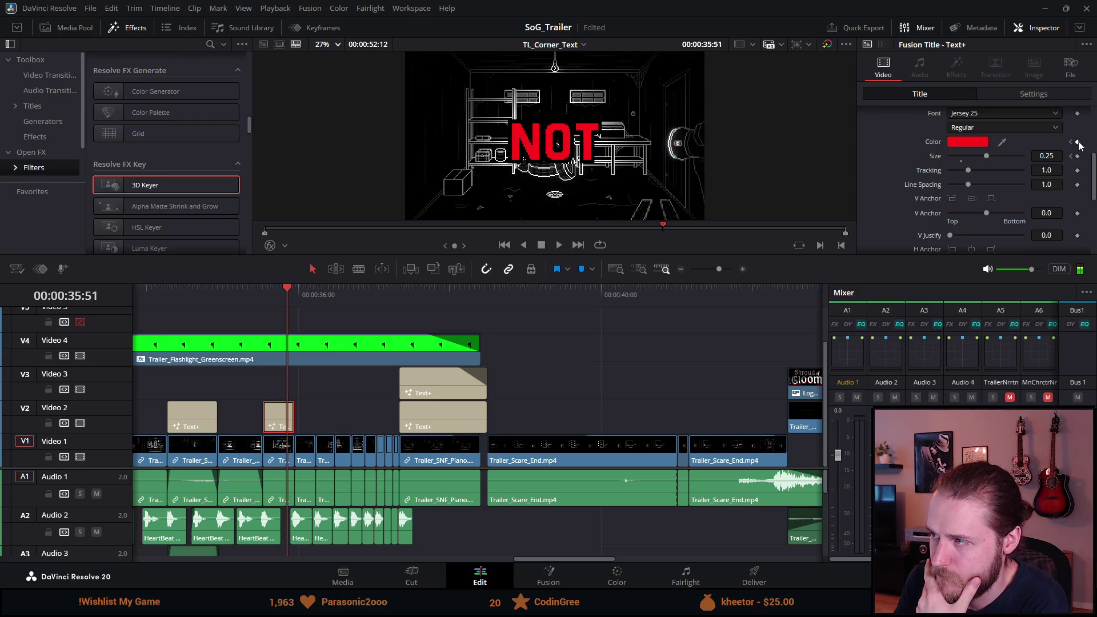
click(1071, 142)
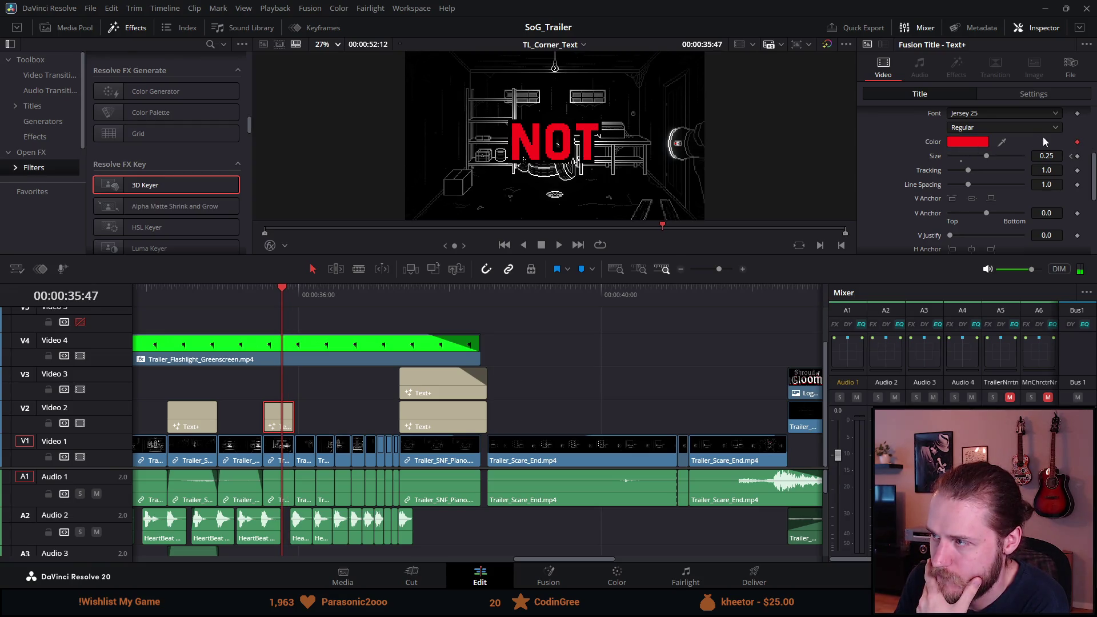
click(1078, 146)
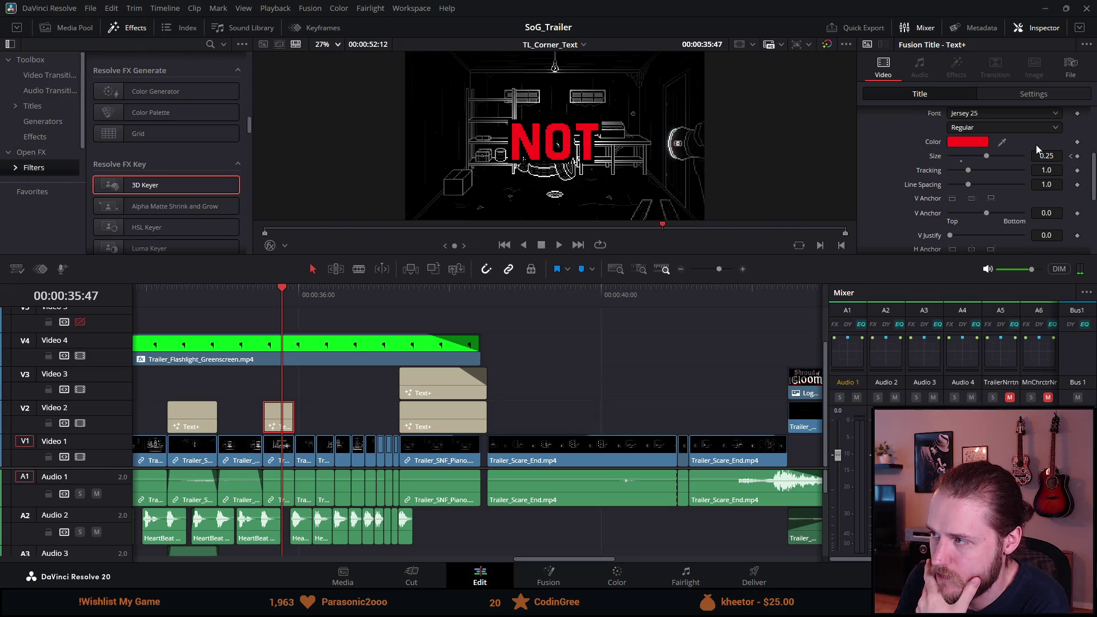
click(431, 375)
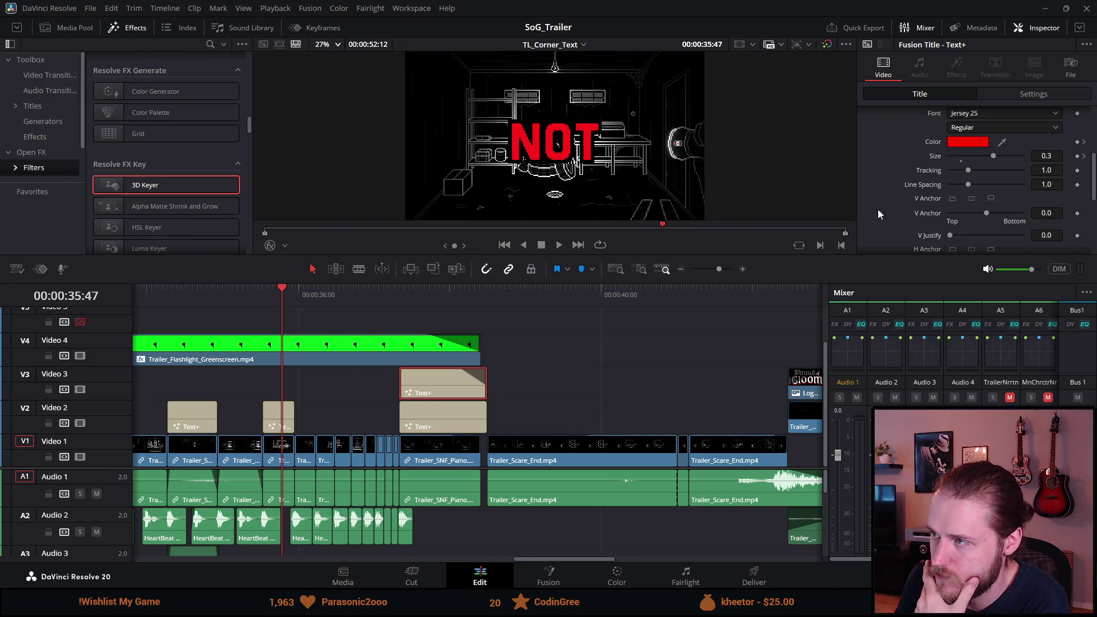
click(1085, 144)
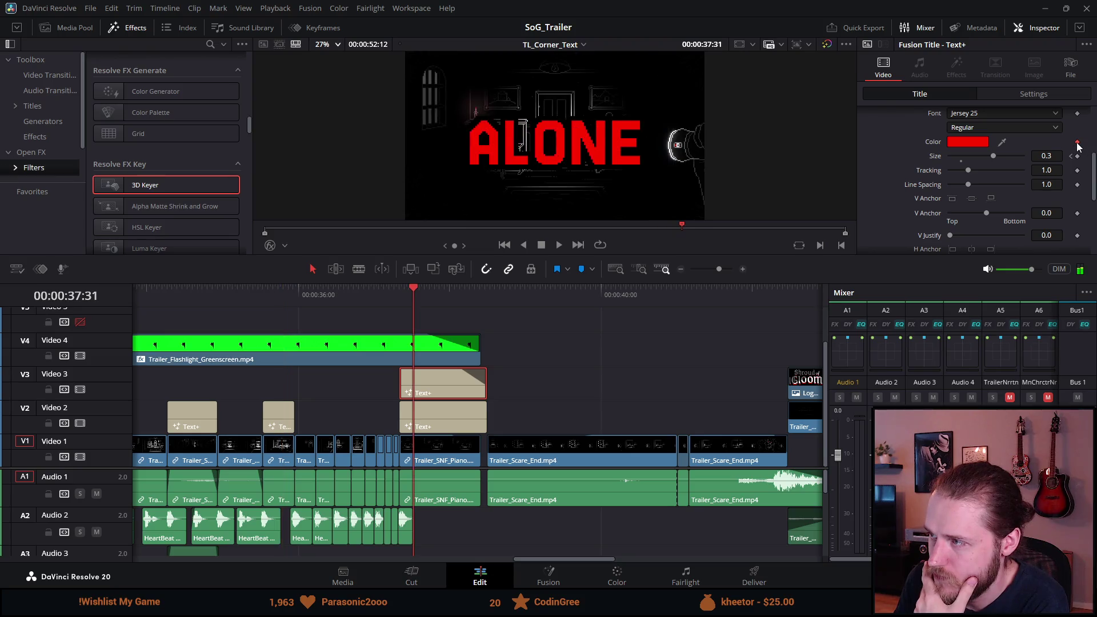
click(193, 298)
click(198, 408)
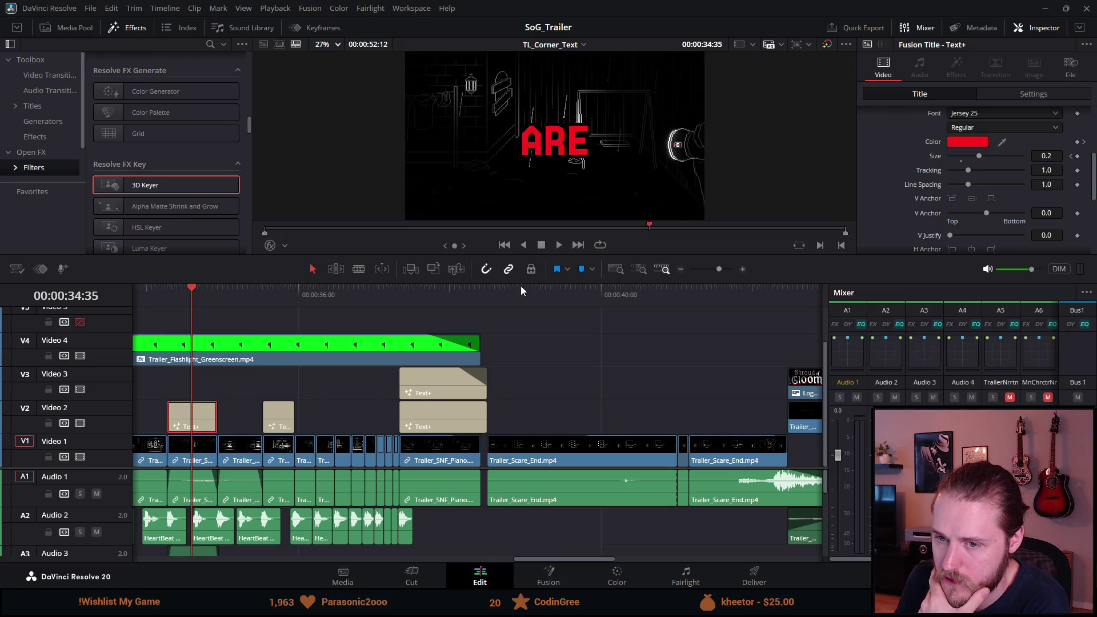
Step: Set the ARE title to a brighter pure red and scrub back to BEWARE at 00:00:31:03
click(1079, 143)
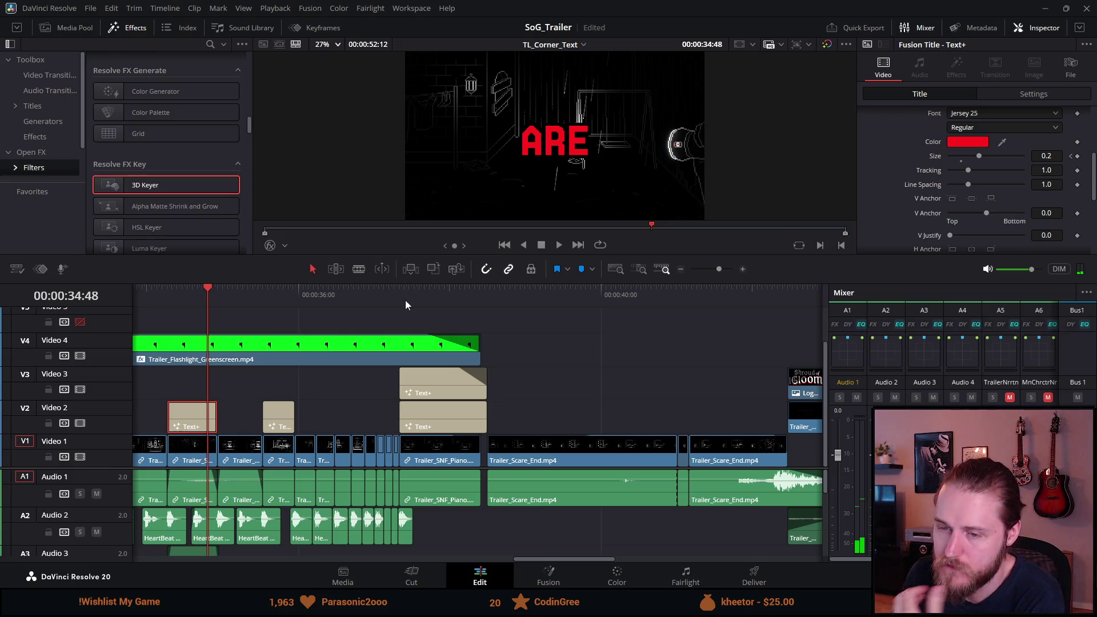
click(980, 142)
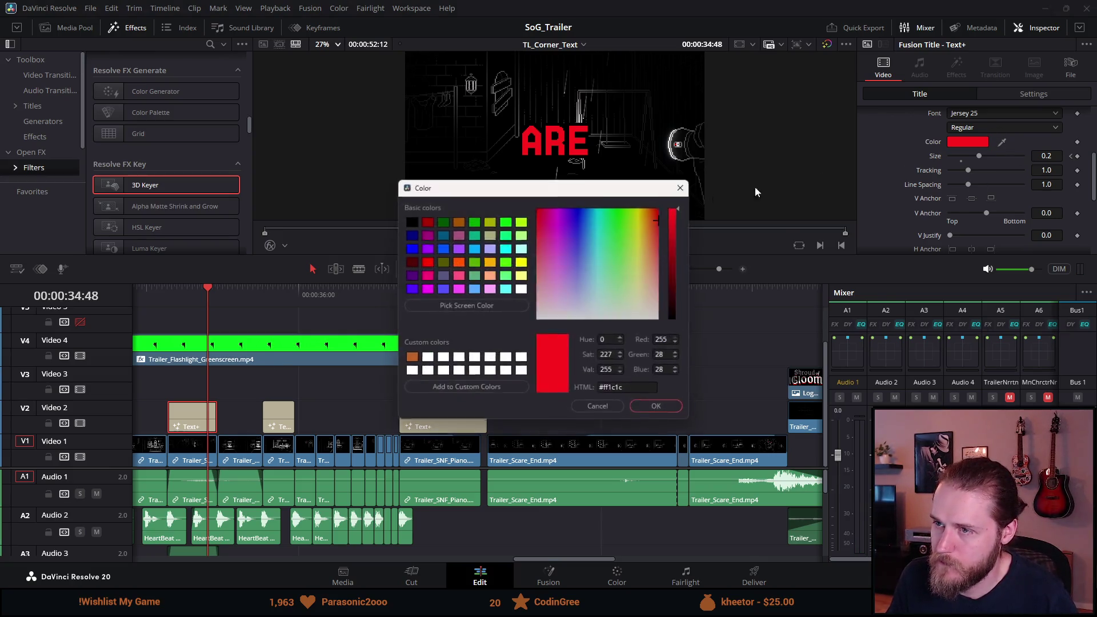
click(661, 221)
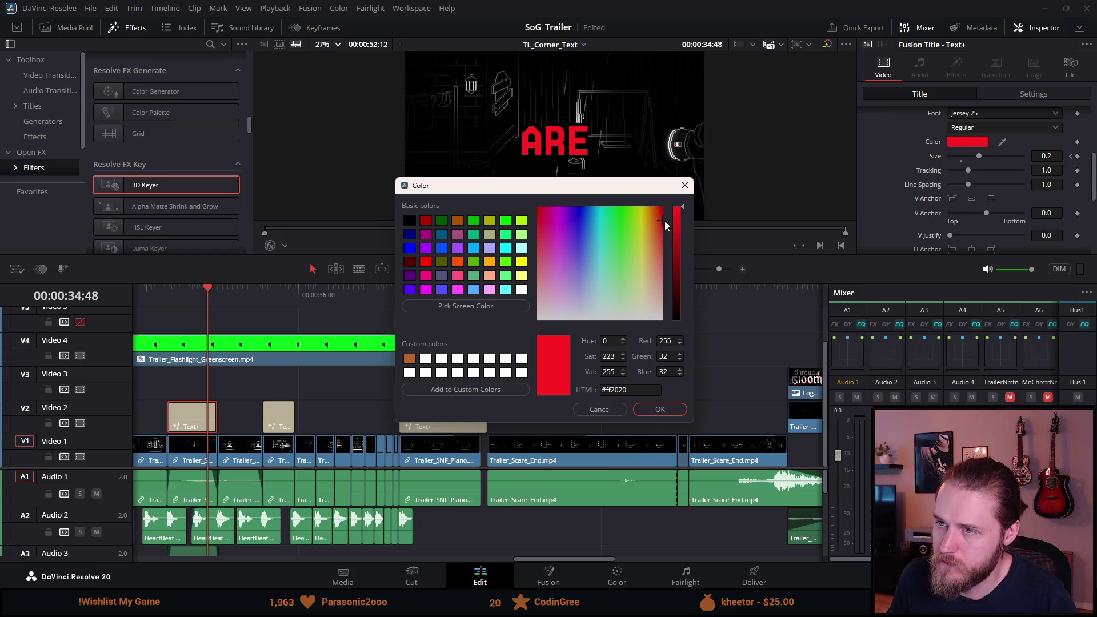
click(660, 410)
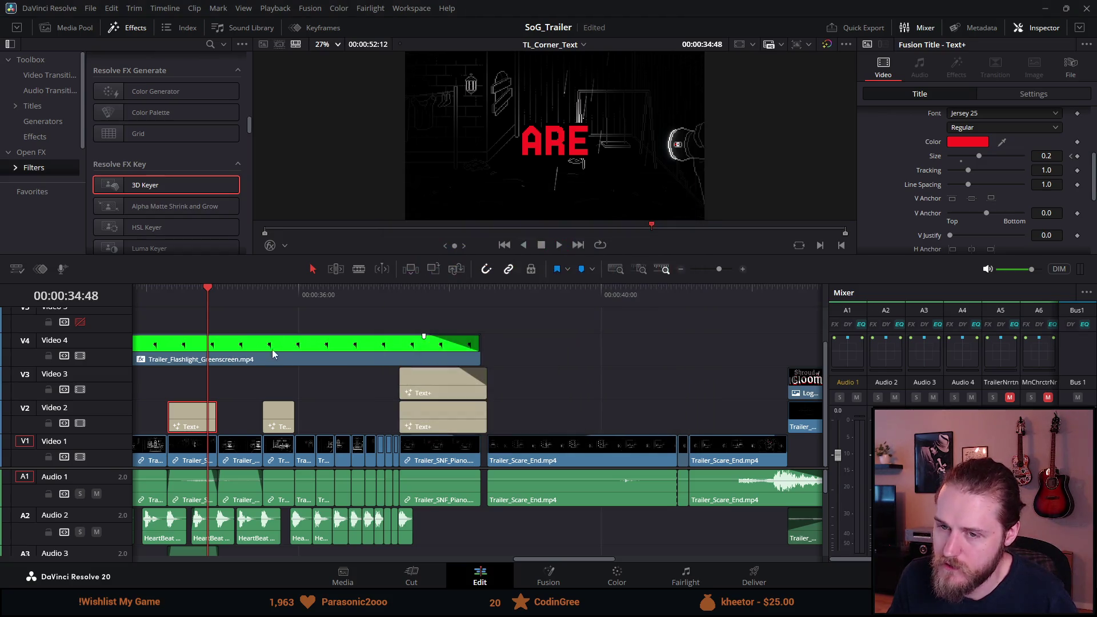
mouse_move(168, 294)
mouse_down()
mouse_move(149, 293)
mouse_move(293, 287)
mouse_move(636, 301)
mouse_up()
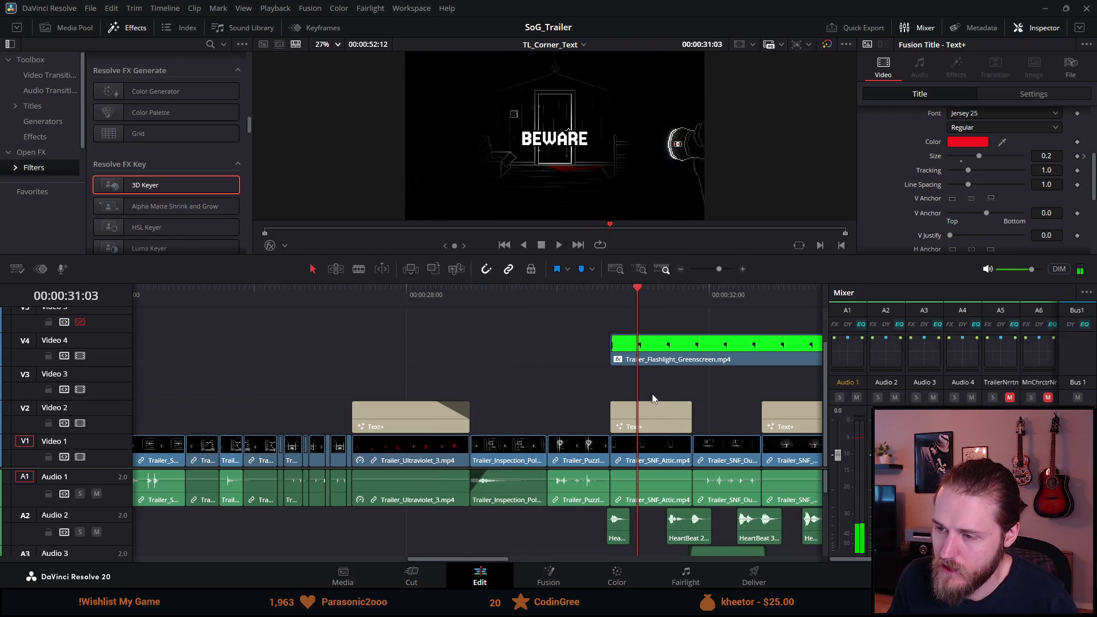
Step: Make the BEWARE title text red
click(669, 416)
click(953, 143)
mouse_move(652, 234)
mouse_down()
mouse_move(680, 258)
mouse_move(671, 228)
mouse_up()
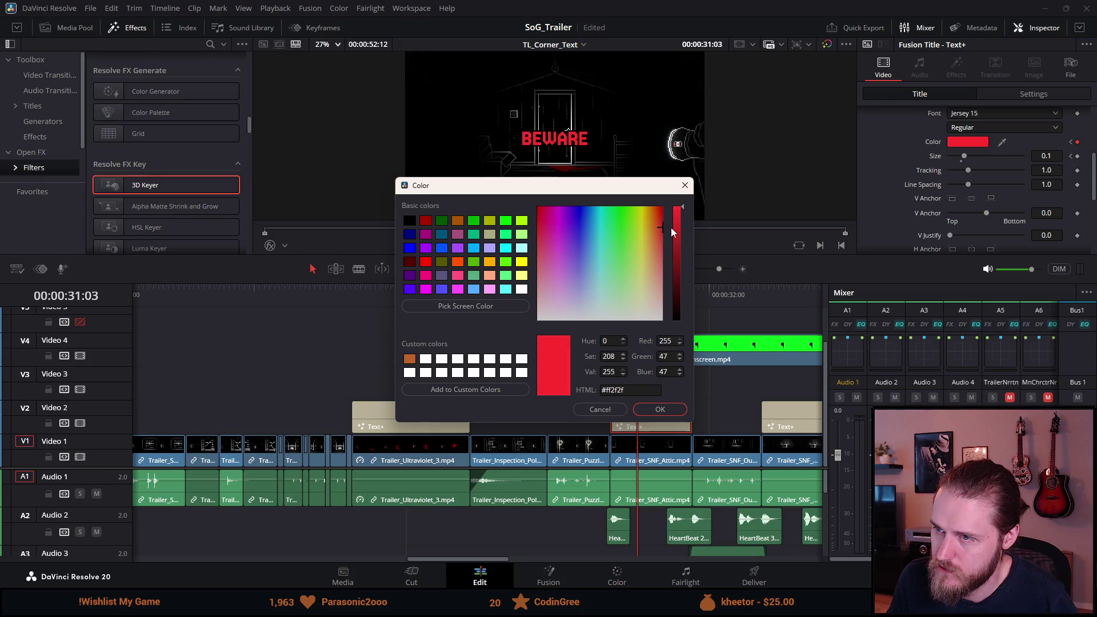
click(660, 410)
click(784, 413)
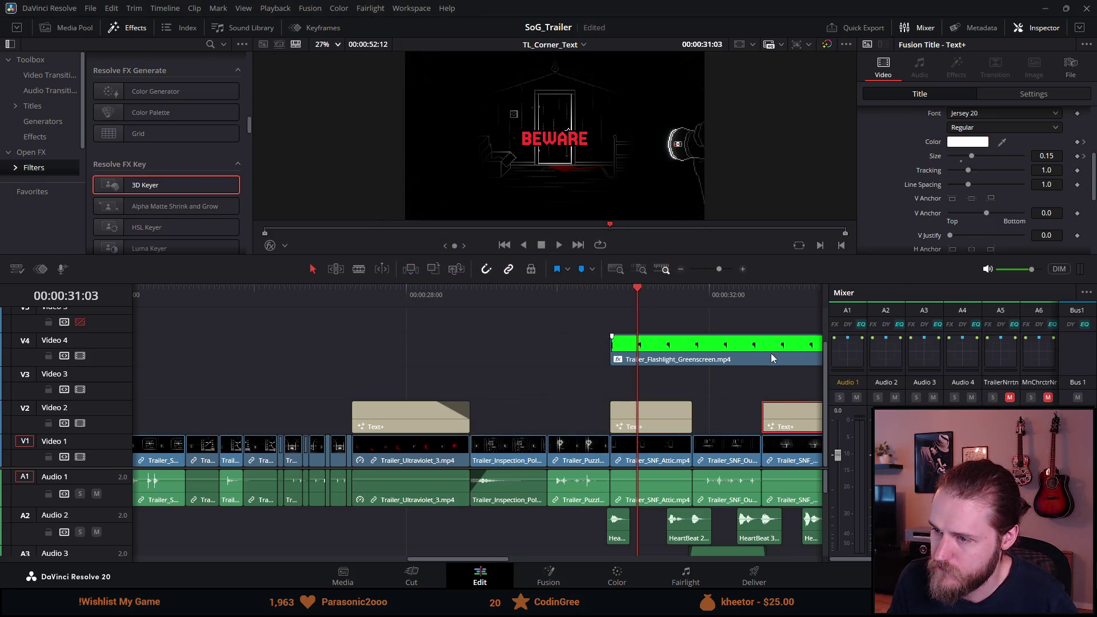
click(651, 414)
click(1070, 142)
key(ctrl+z)
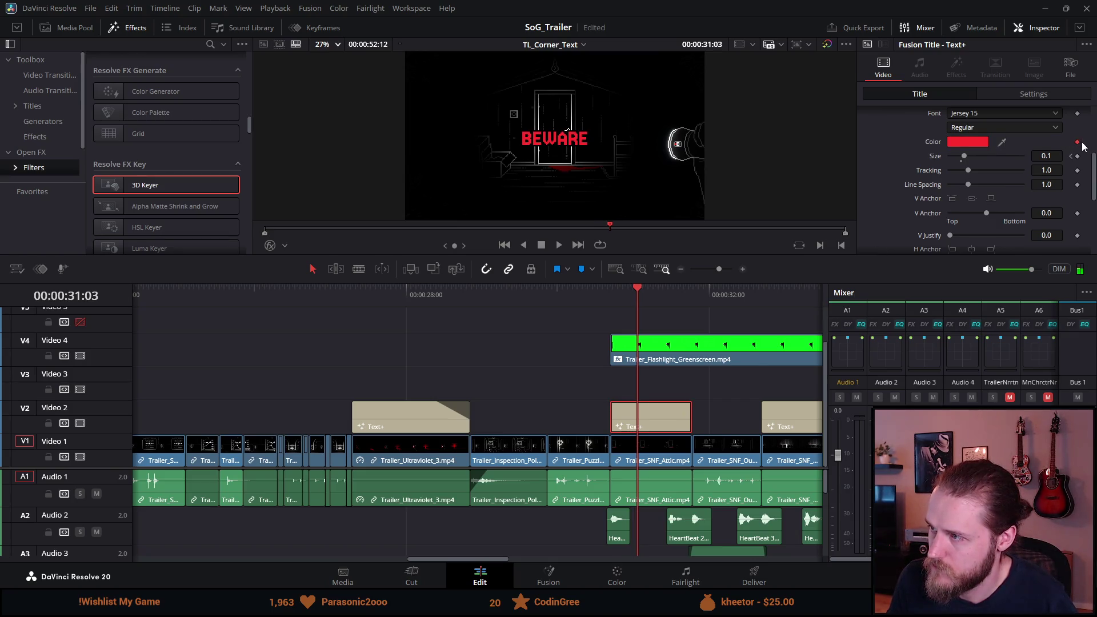
Step: Make the YOU title text a more saturated red
click(785, 426)
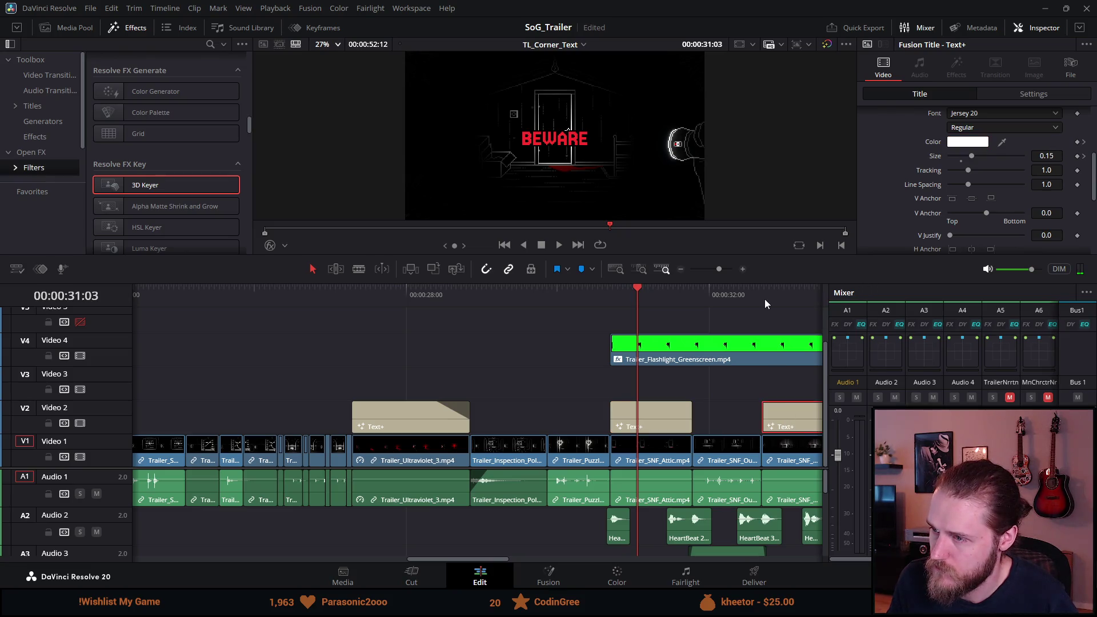
click(1084, 143)
click(977, 145)
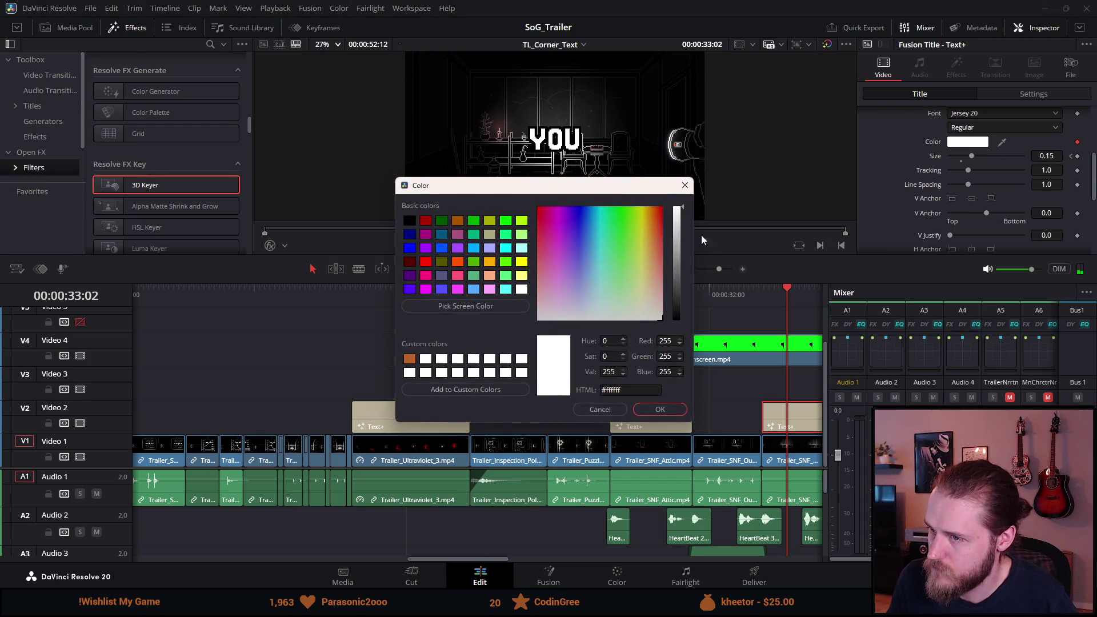
click(661, 232)
drag(666, 230, 668, 223)
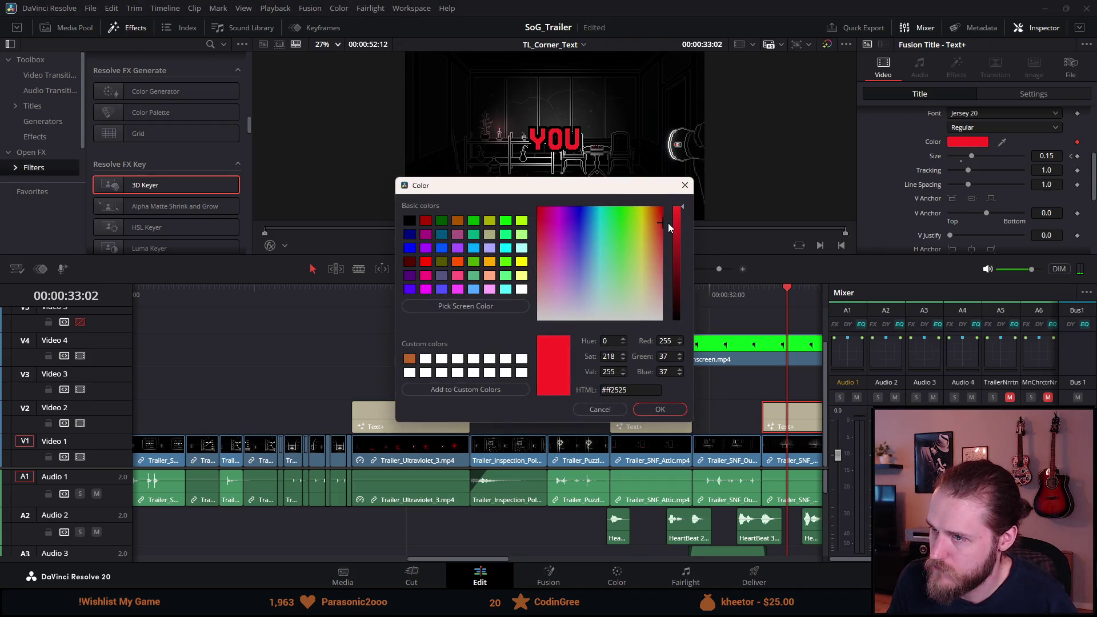
click(660, 410)
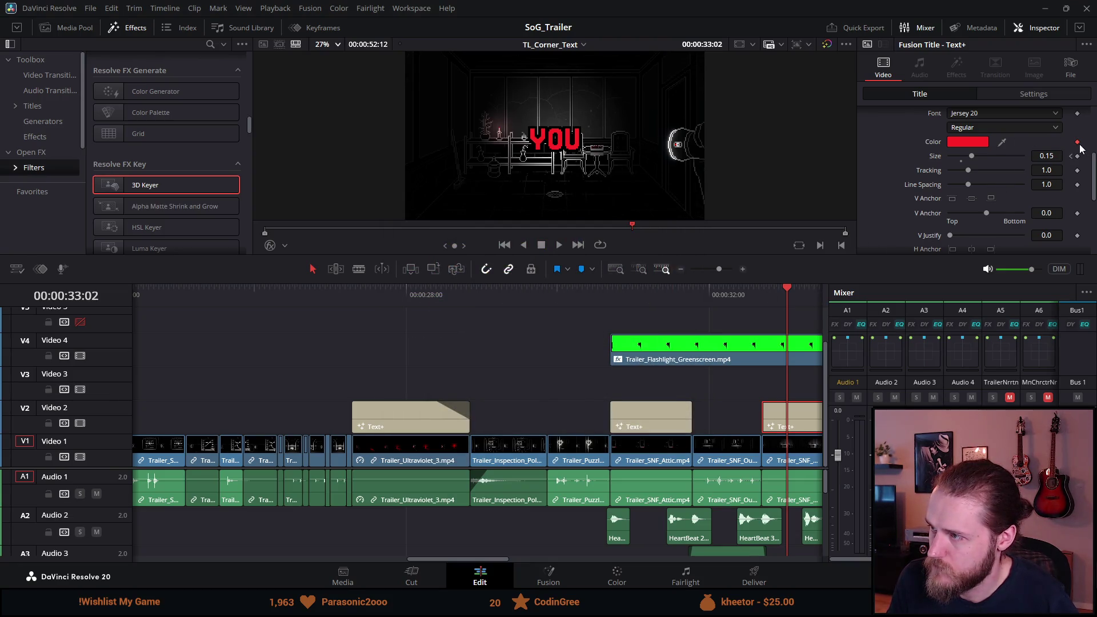
Step: Play the trailer full screen from an earlier point on the timeline
click(308, 296)
key(p)
key(space)
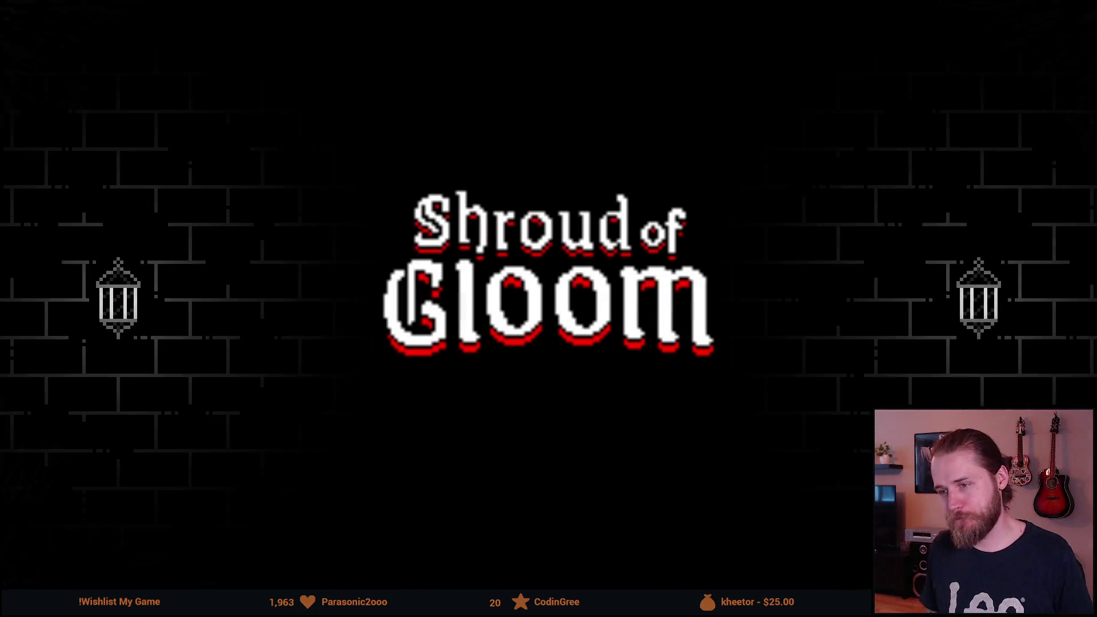
mouse_move(481, 442)
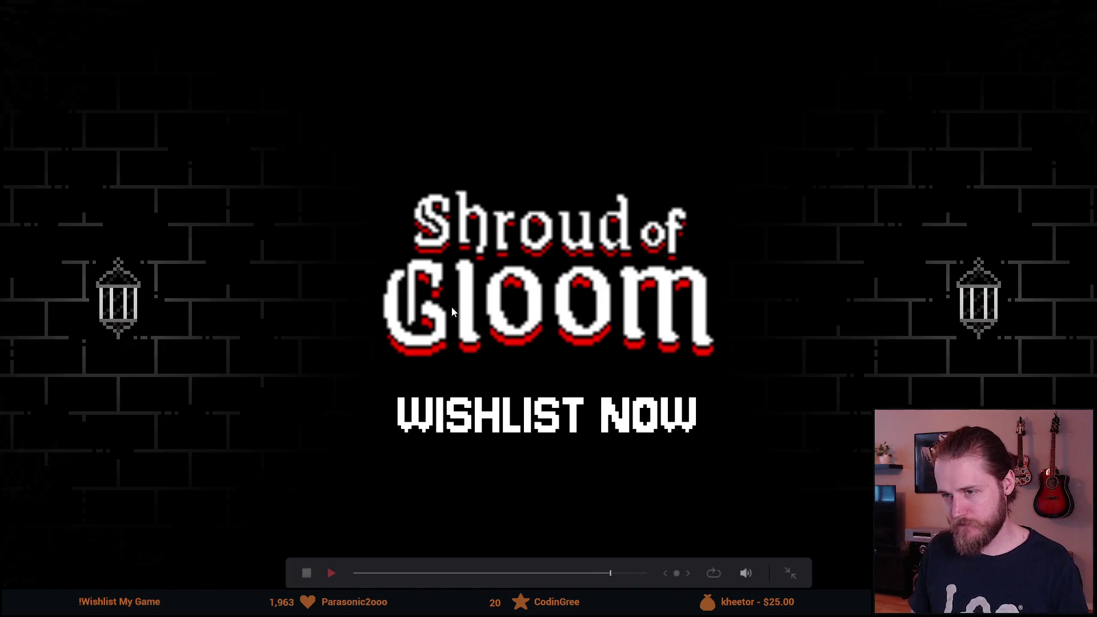
drag(608, 574, 513, 573)
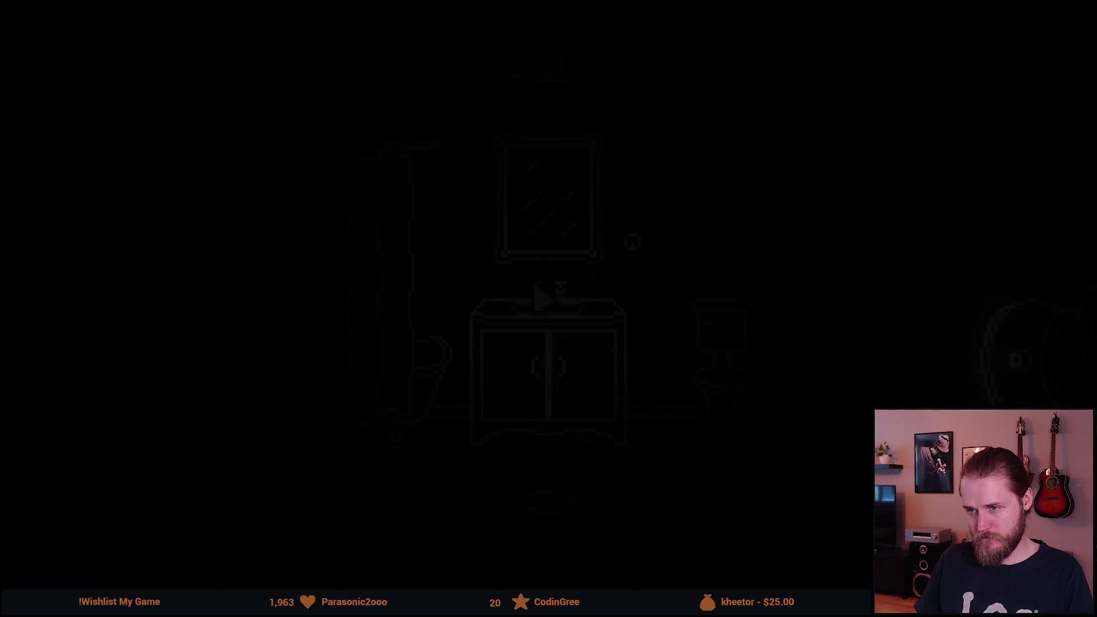
mouse_move(466, 464)
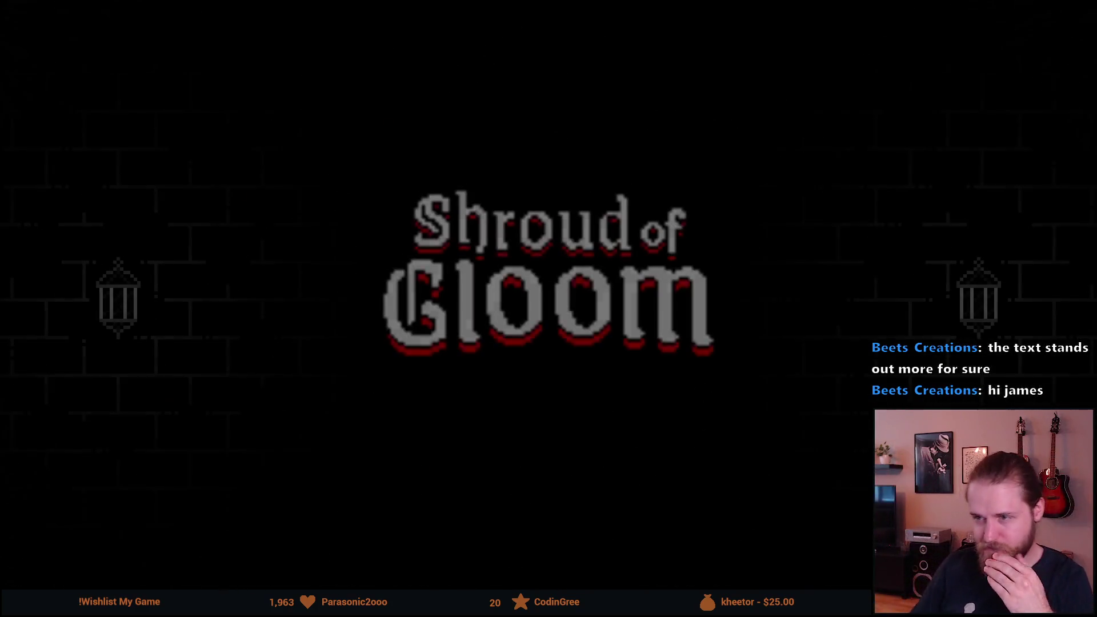
mouse_move(93, 513)
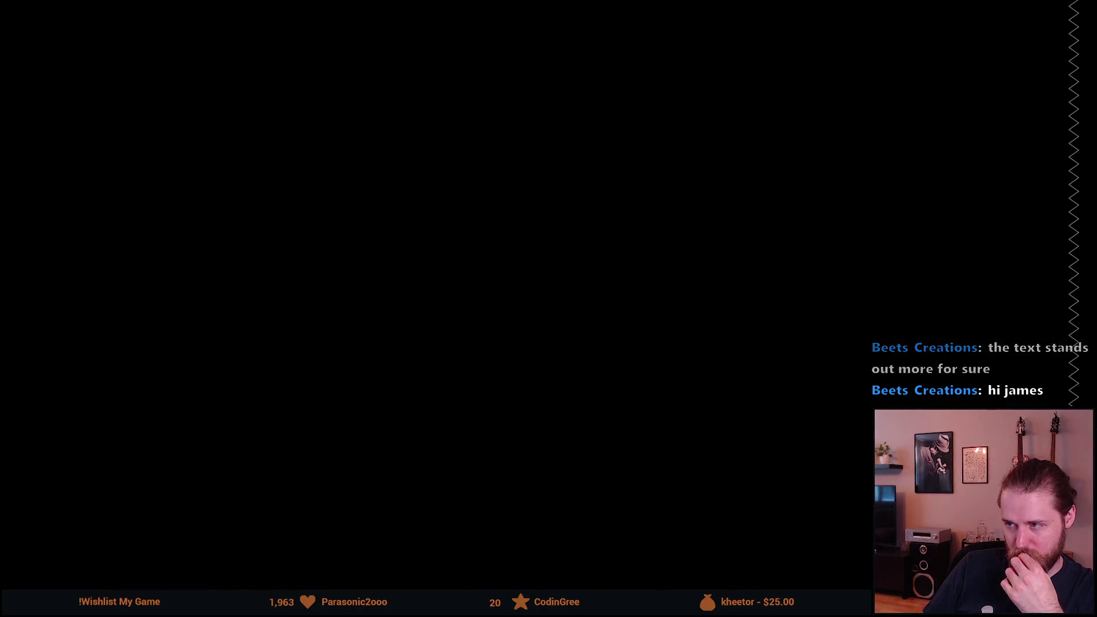
mouse_move(166, 495)
key(Escape)
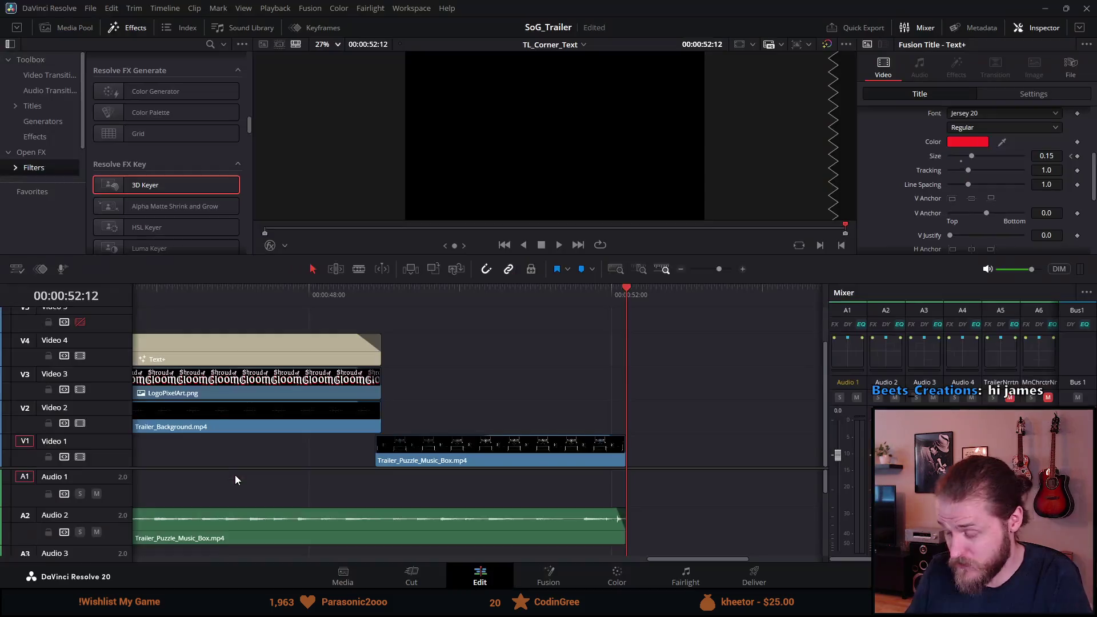
Step: Zoom the timeline out, return the playhead to 00:00:00:00, and zoom back in slightly
scroll(288, 436, down, 3)
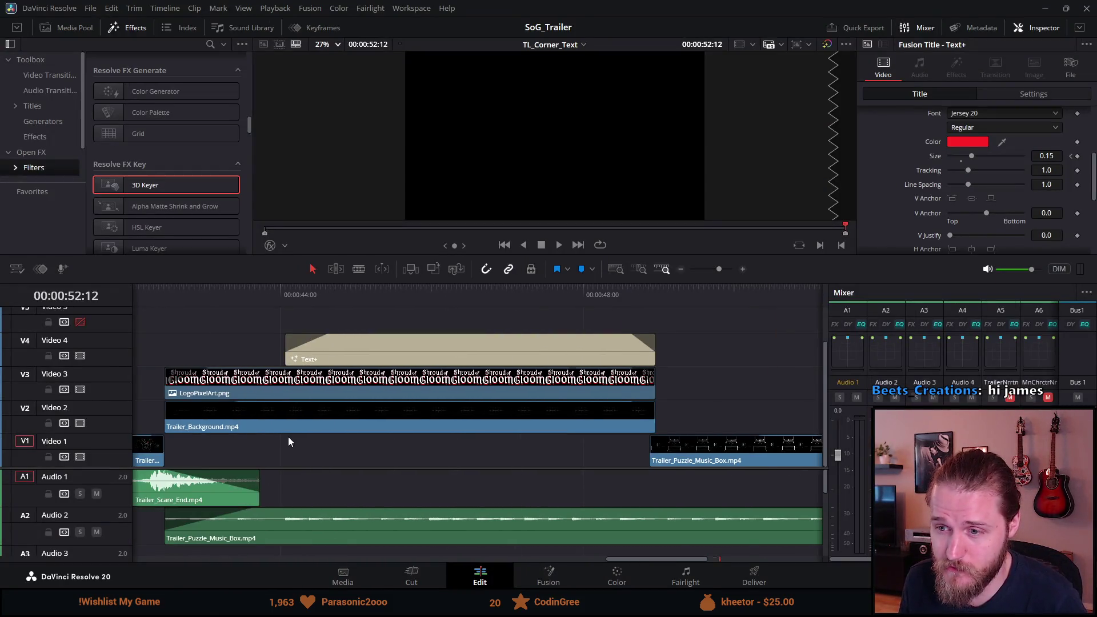
scroll(288, 436, down, 2)
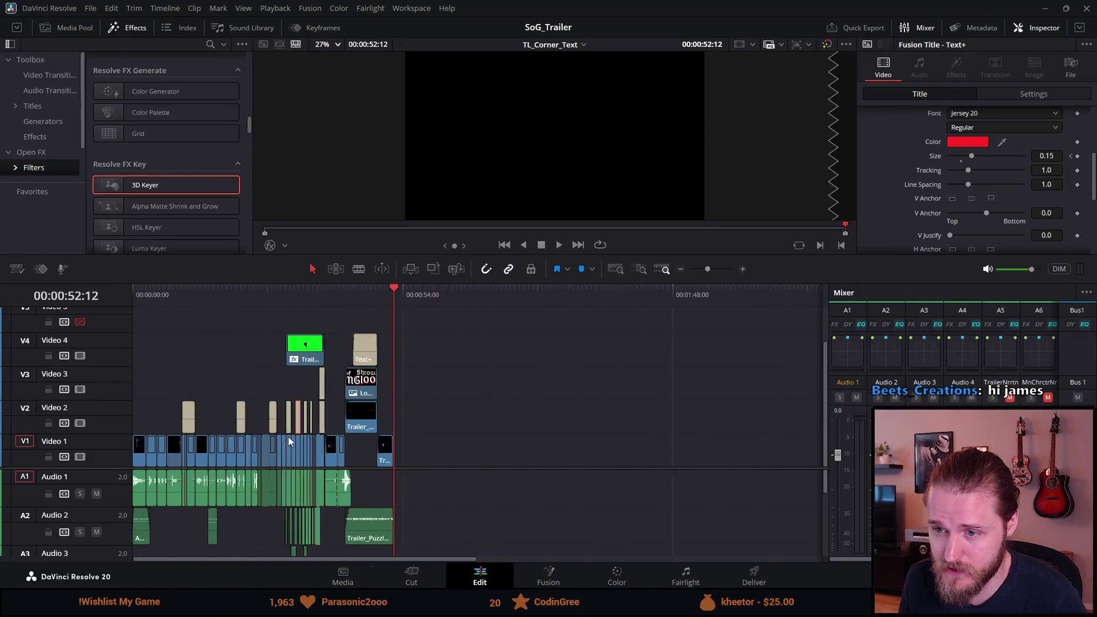
drag(159, 287, 107, 290)
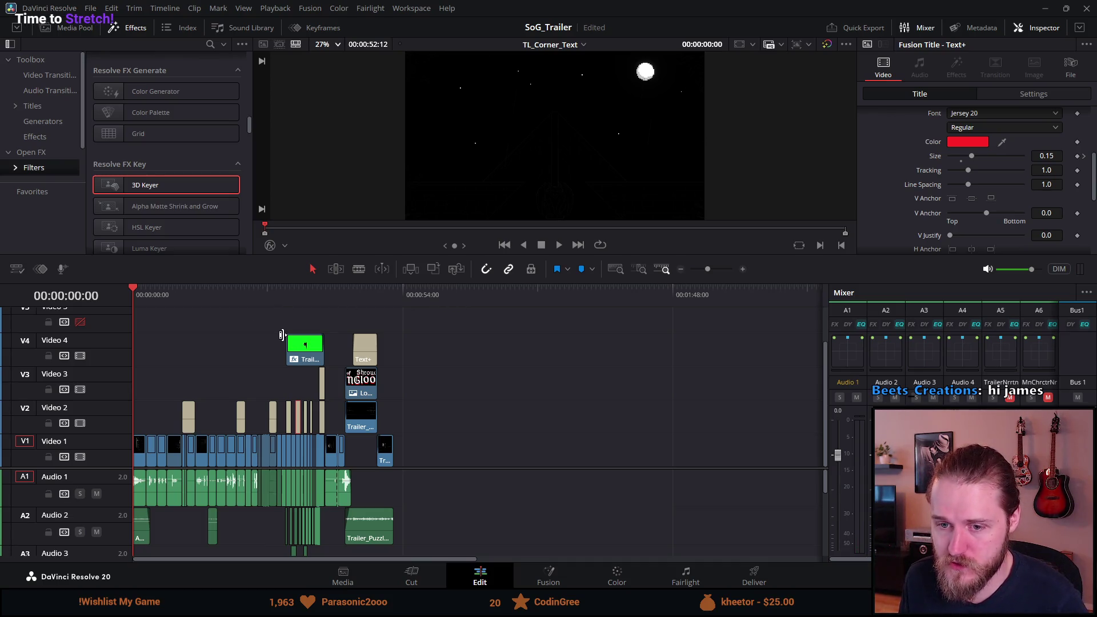
scroll(166, 345, up, 2)
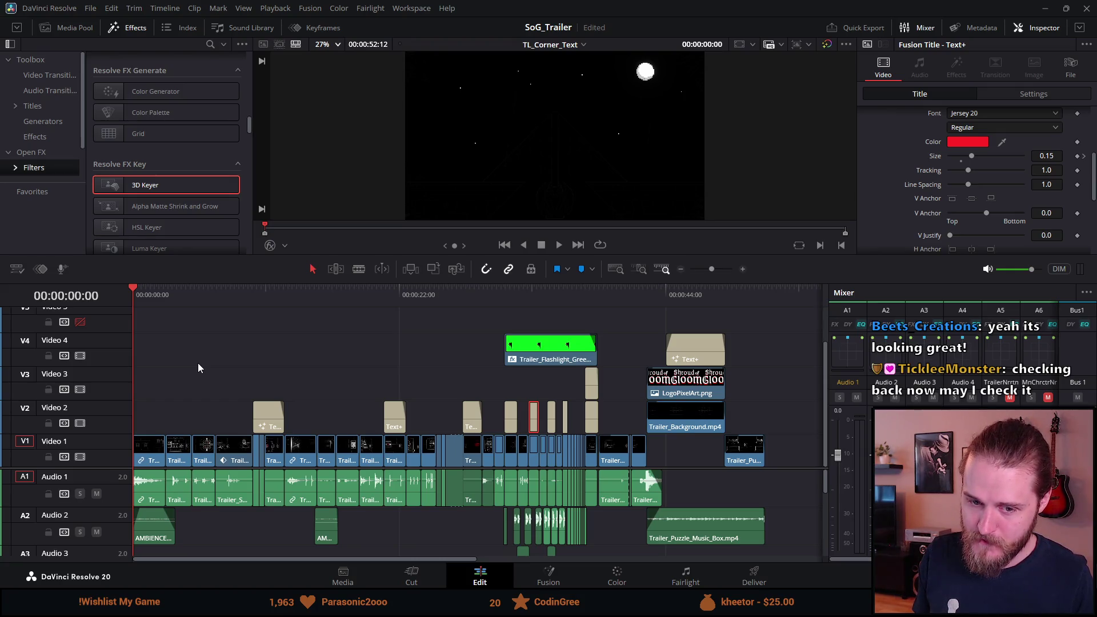
Step: Watch the whole trailer full screen, then exit the preview
key(p)
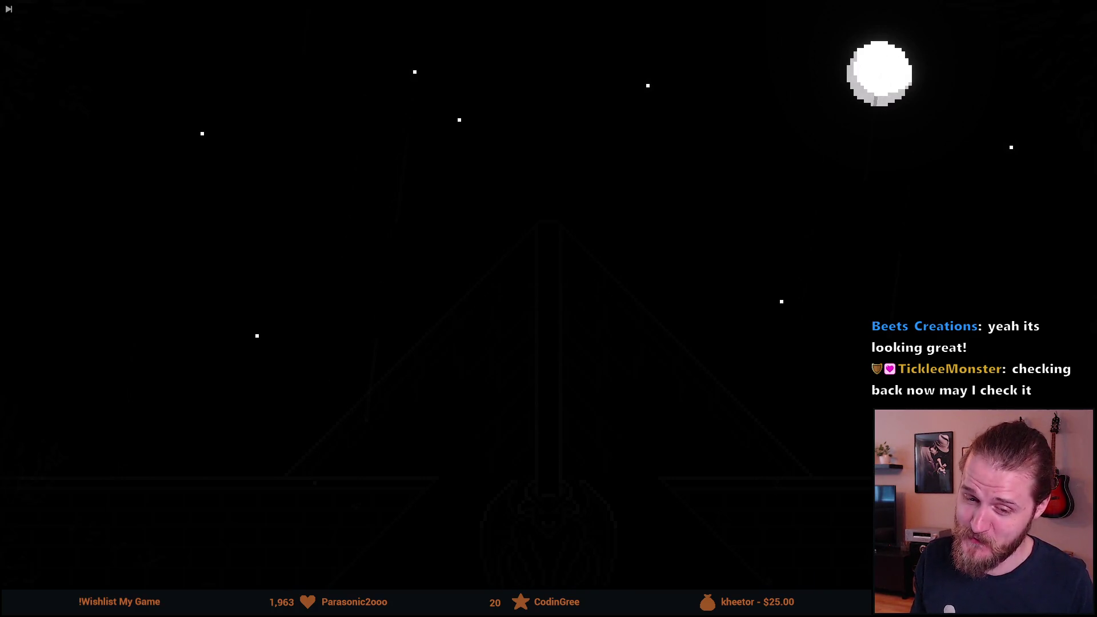
mouse_move(57, 362)
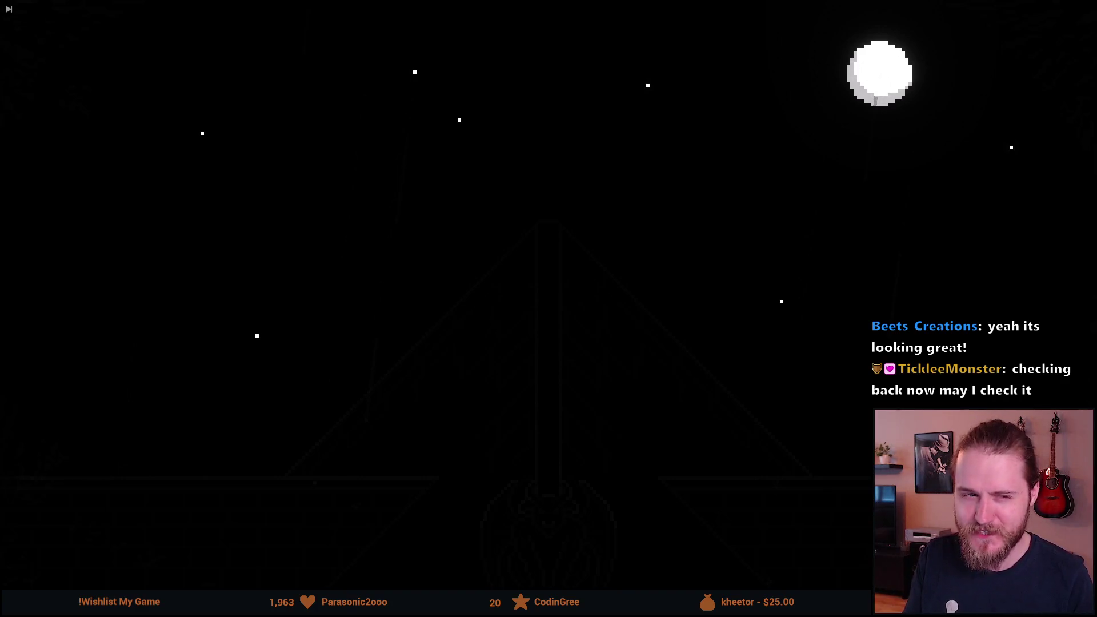
mouse_move(72, 475)
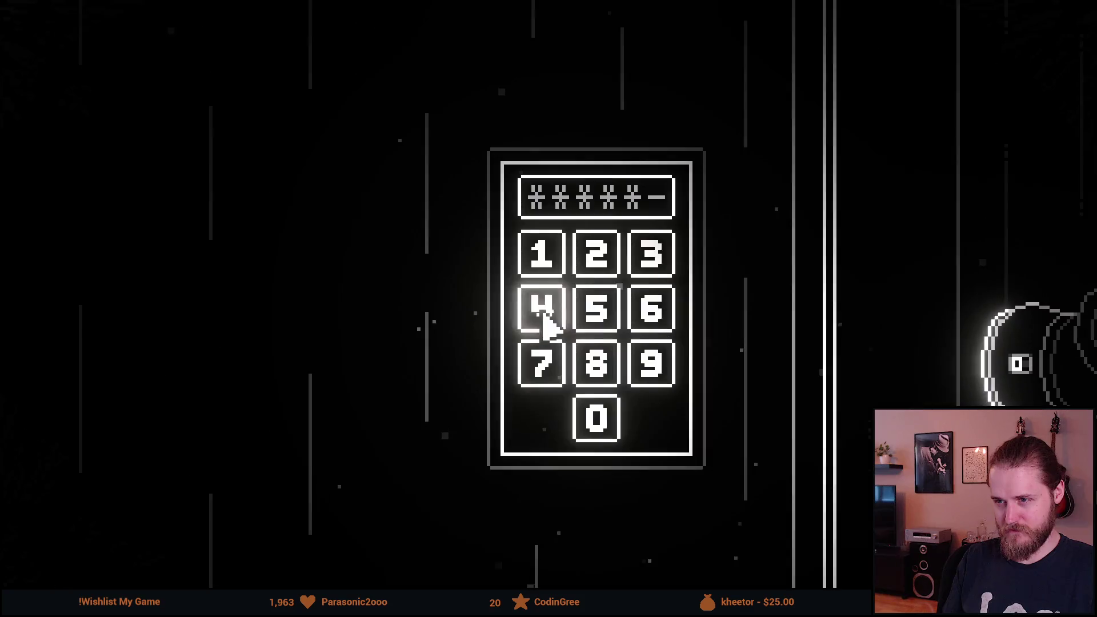
click(595, 313)
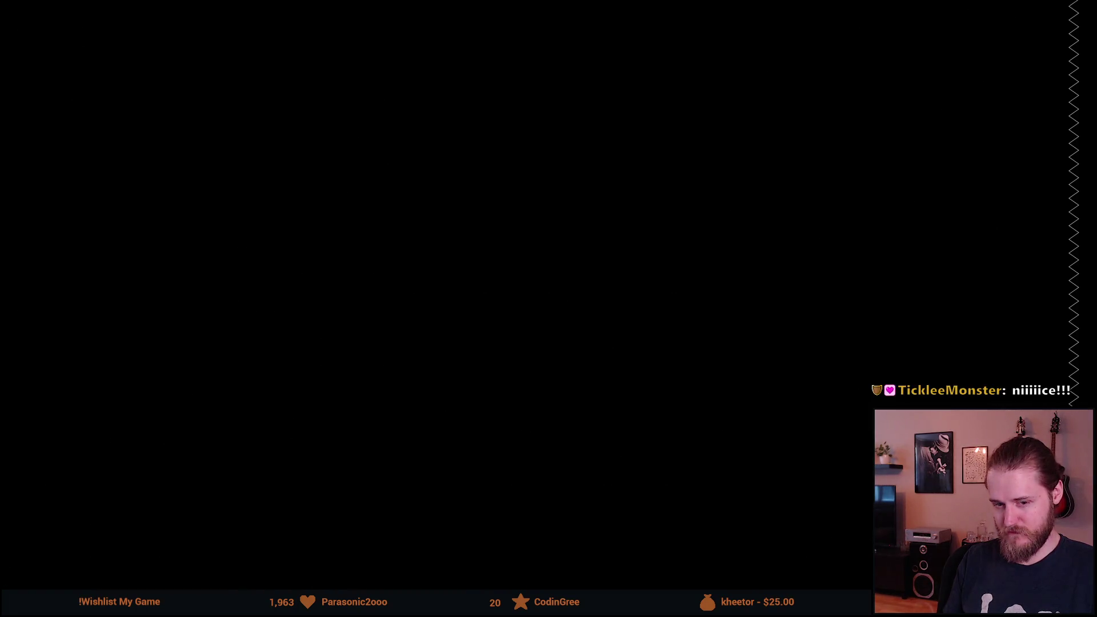
key(Escape)
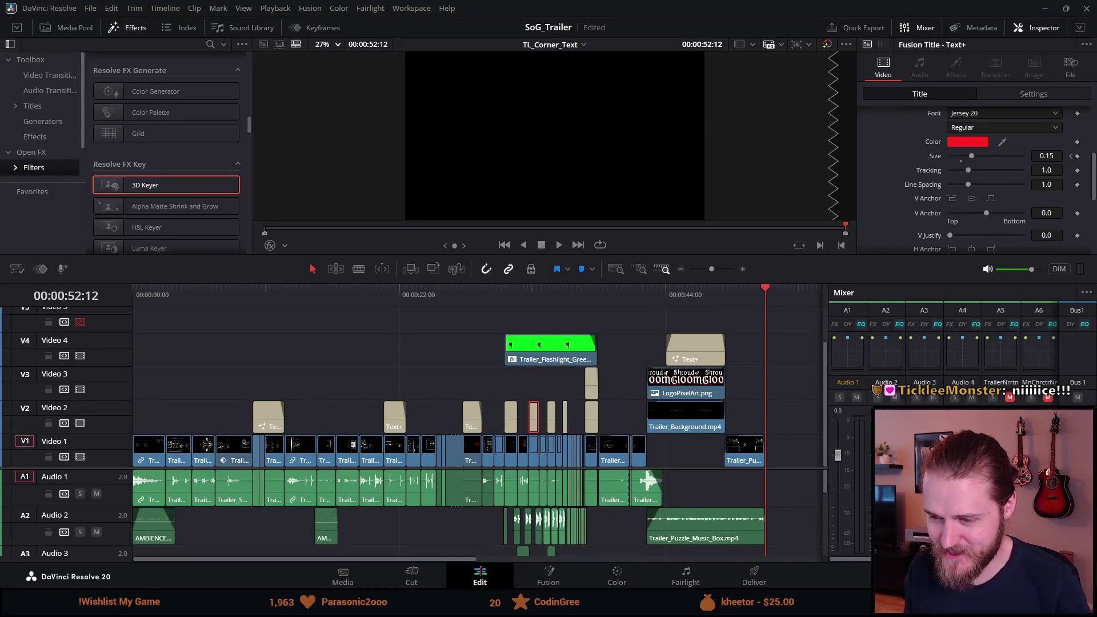
Step: Move to the BEWARE title, zoom the timeline in and bring up its colour picker
click(468, 297)
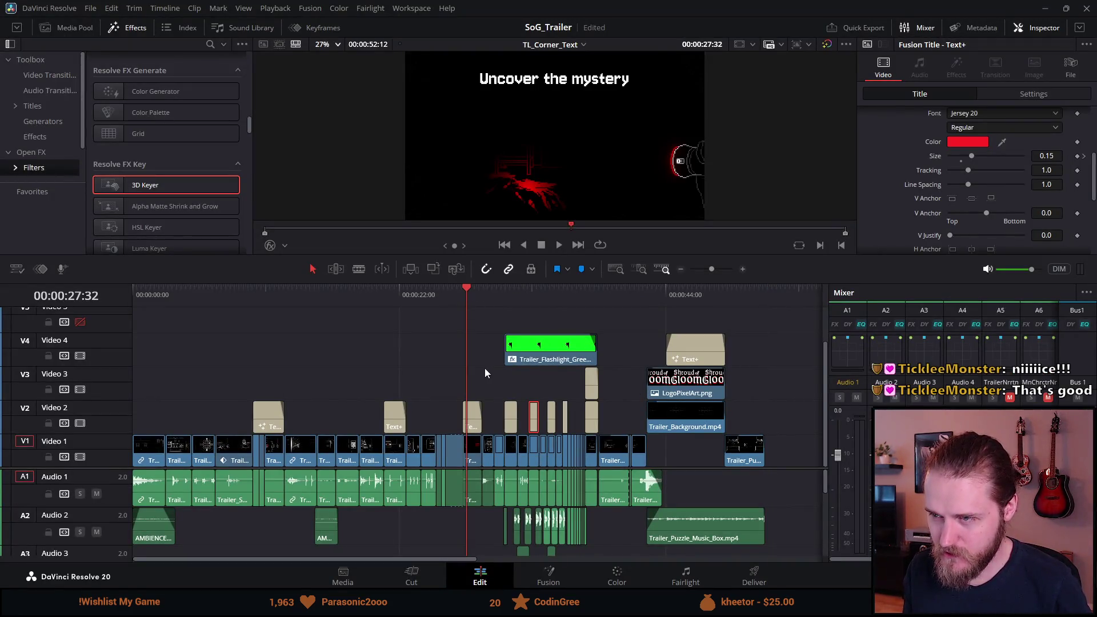
click(512, 288)
key(ctrl+equal)
key(ctrl+equal)
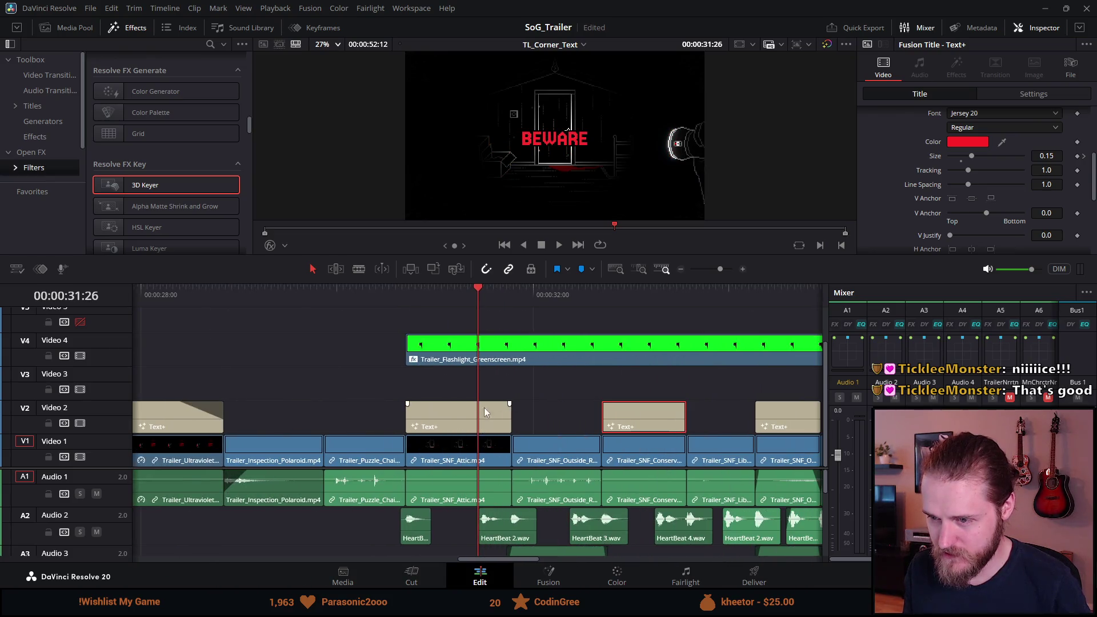
click(952, 146)
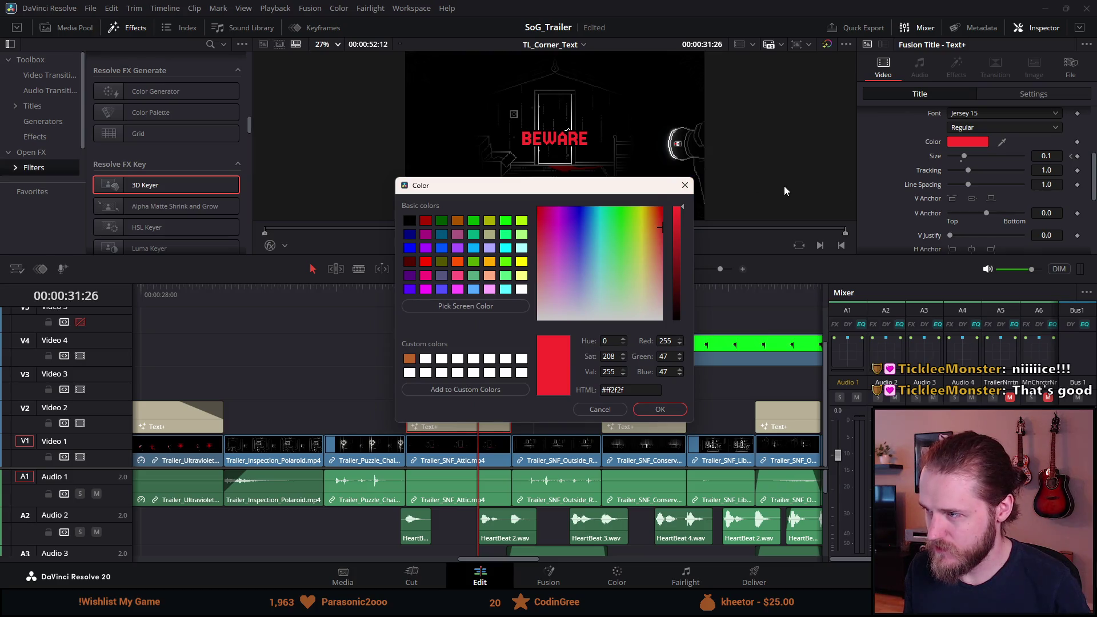
Step: Make the BEWARE and YOU title texts pure red #ff0000
drag(639, 228, 718, 186)
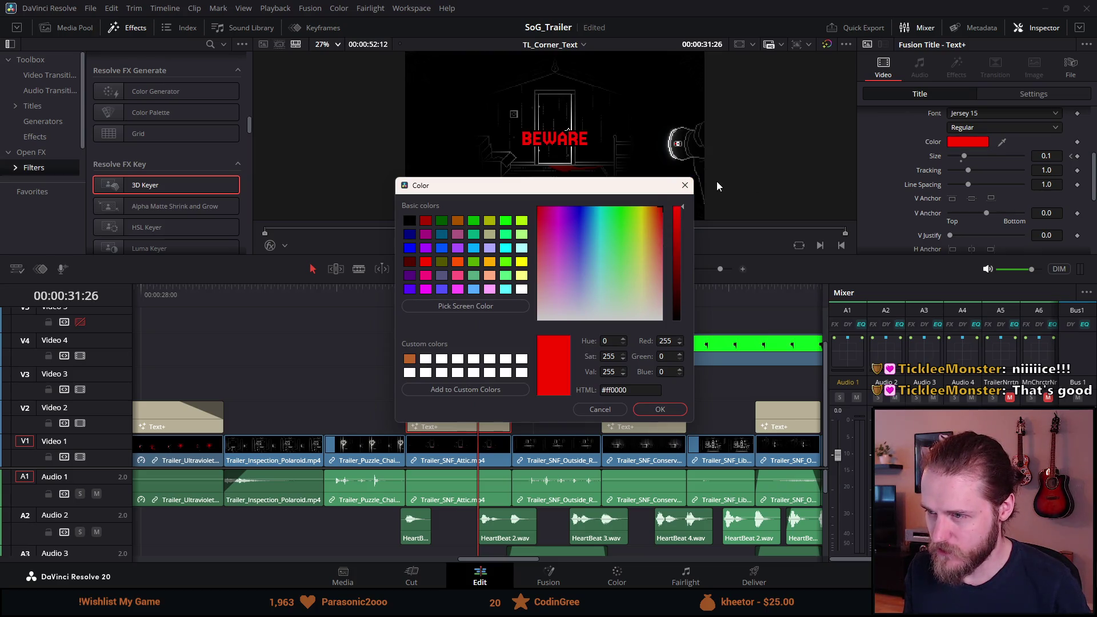
click(660, 410)
click(629, 418)
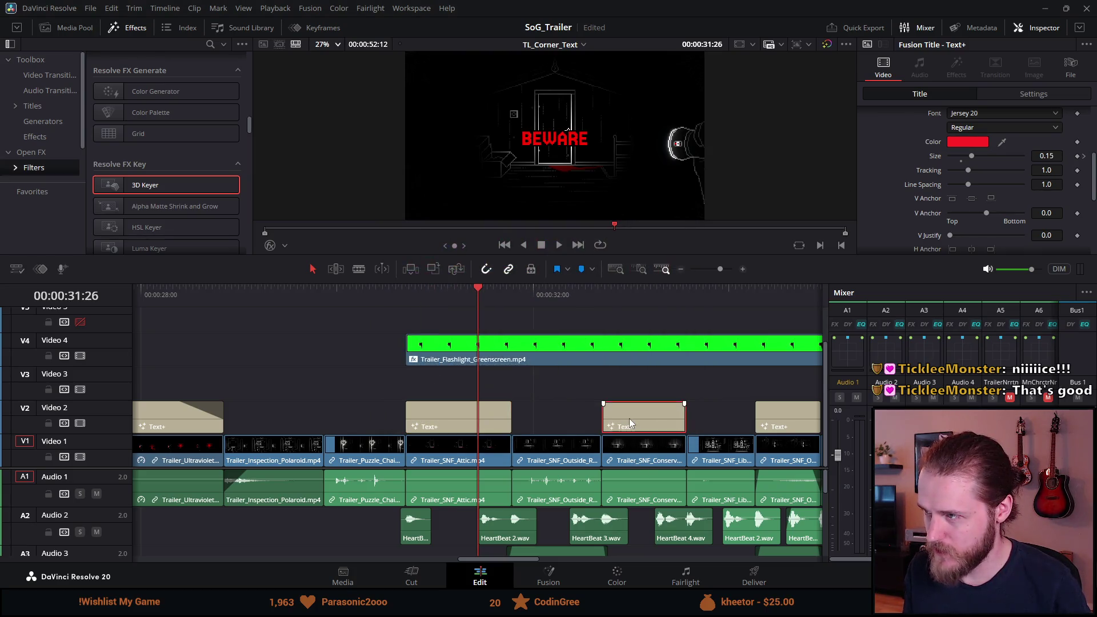
click(648, 307)
click(950, 142)
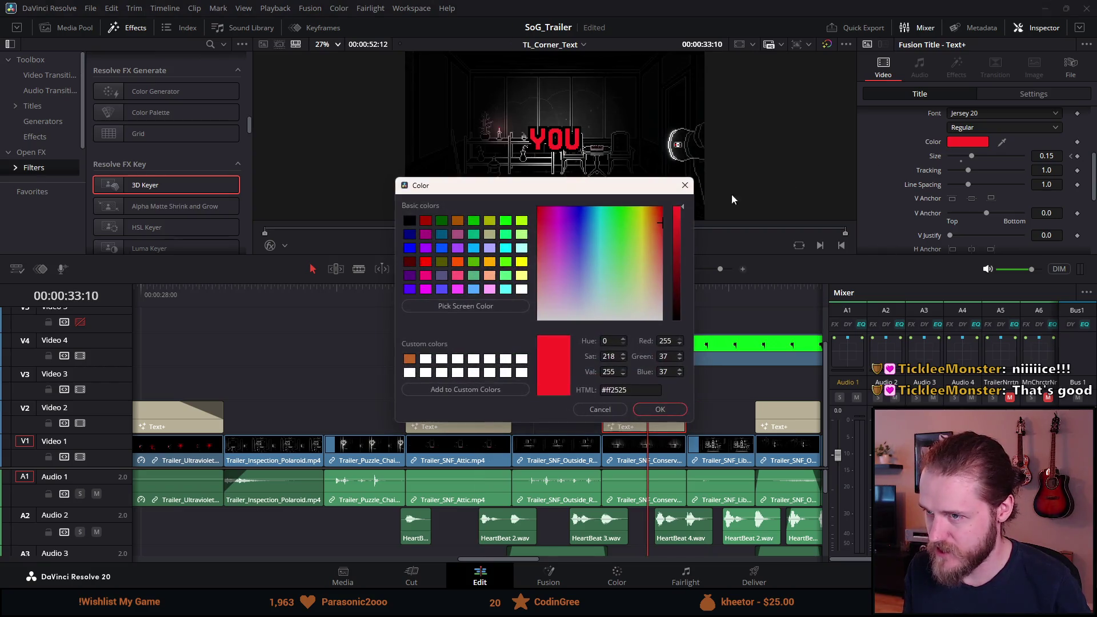
drag(609, 228, 881, 30)
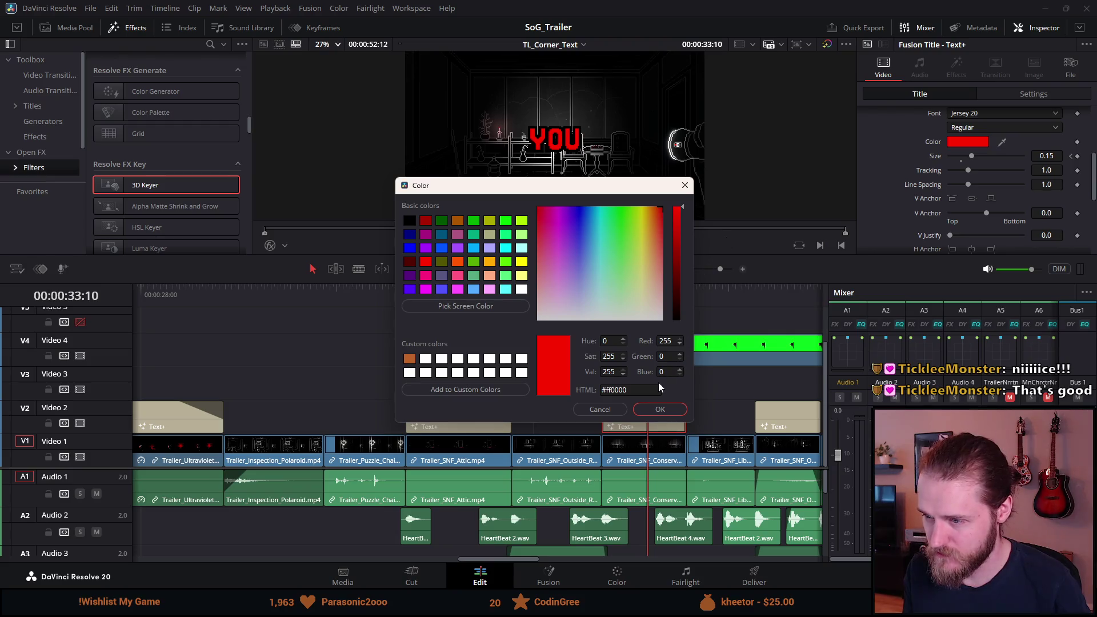
click(665, 410)
Step: Set the ARE title text to pure red #ff0000
scroll(681, 438, up, 5)
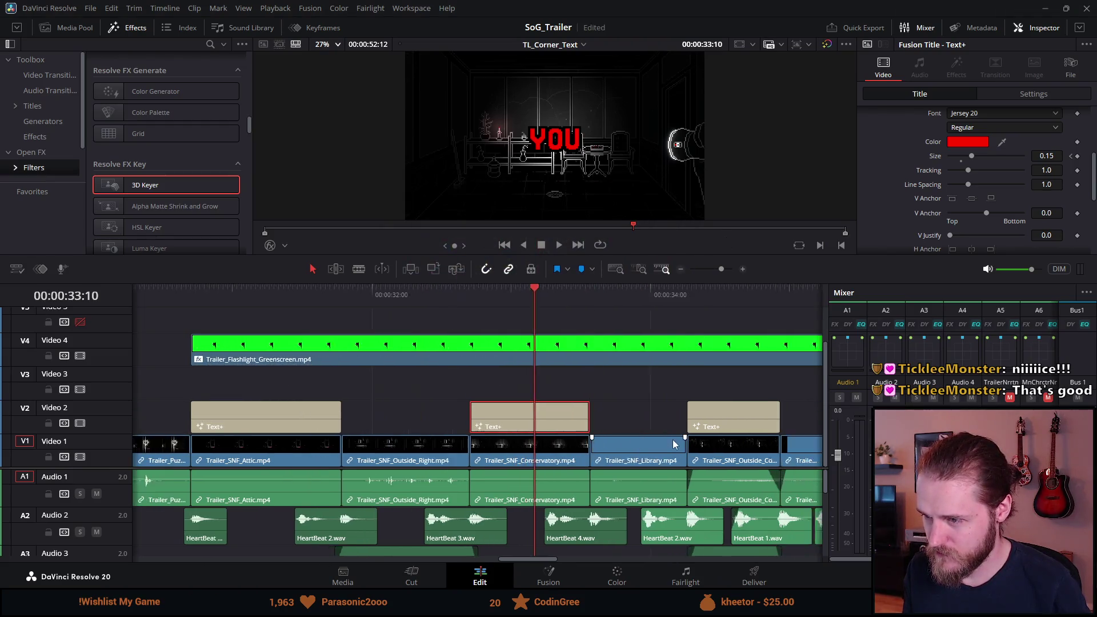
scroll(681, 438, down, 3)
click(570, 293)
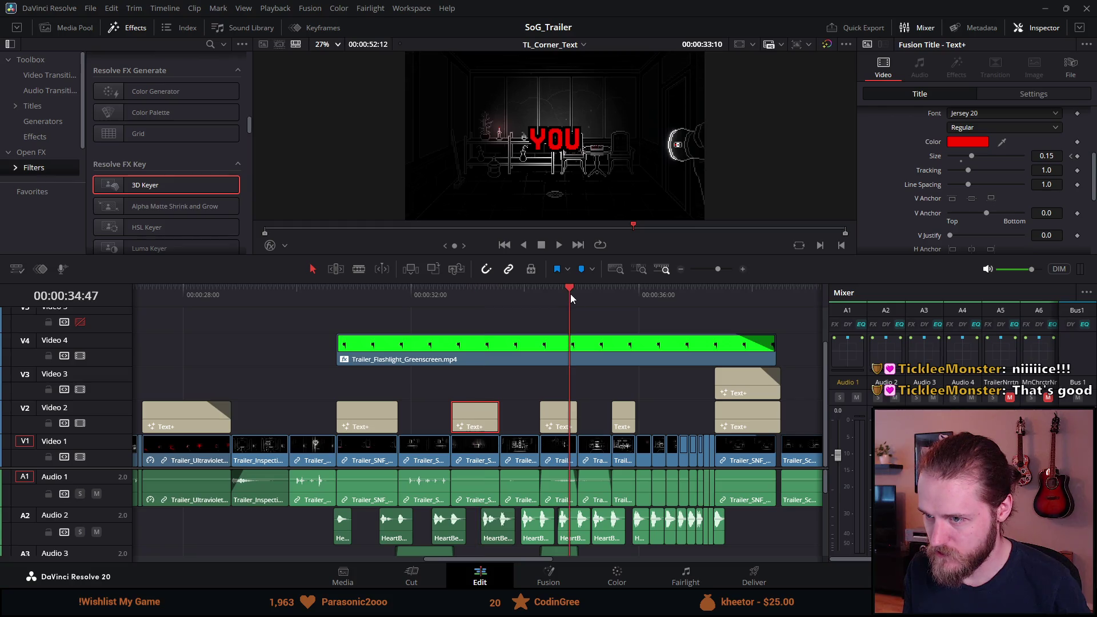
click(569, 417)
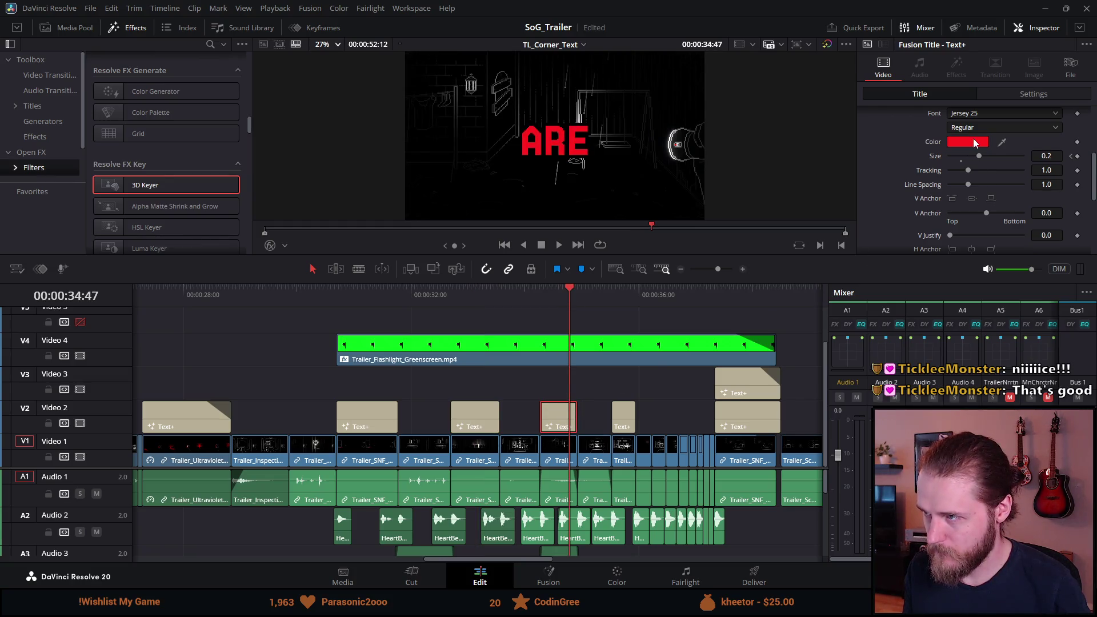
click(974, 143)
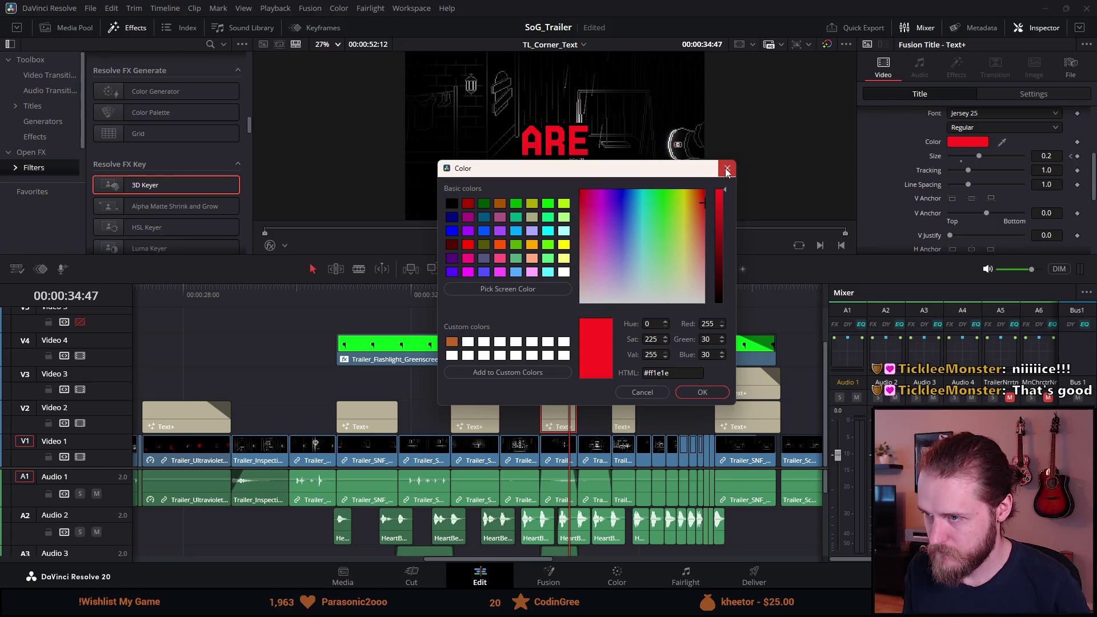
click(727, 169)
click(979, 146)
mouse_move(634, 220)
mouse_down()
mouse_move(622, 227)
mouse_move(681, 201)
mouse_up()
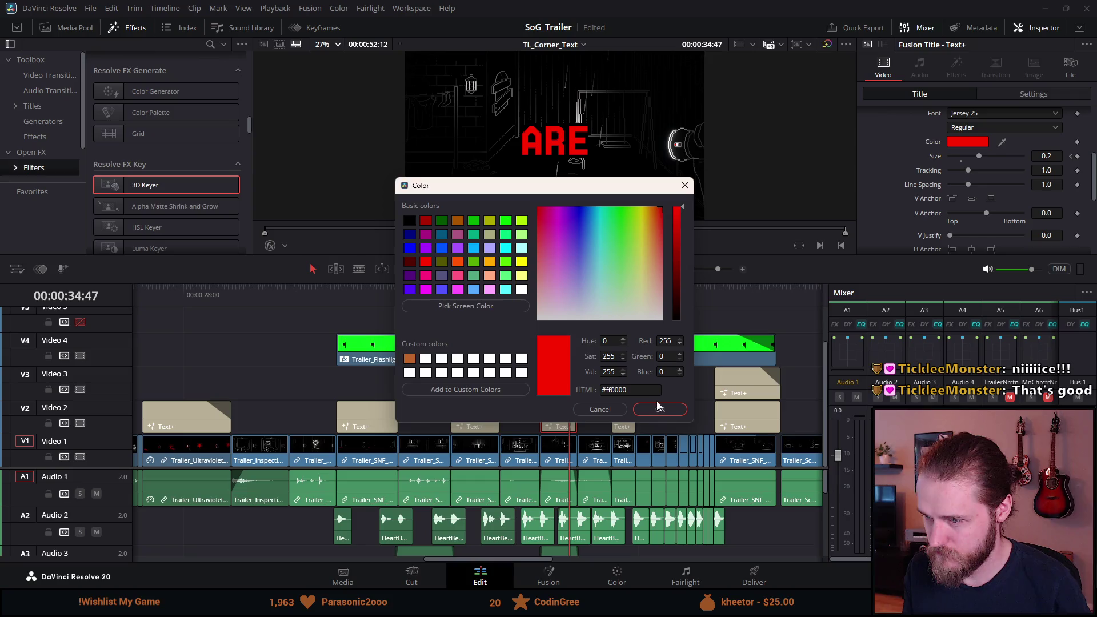
click(659, 410)
Step: Turn the next small title red, check the V3 title's colour, and return to the timeline start
click(626, 420)
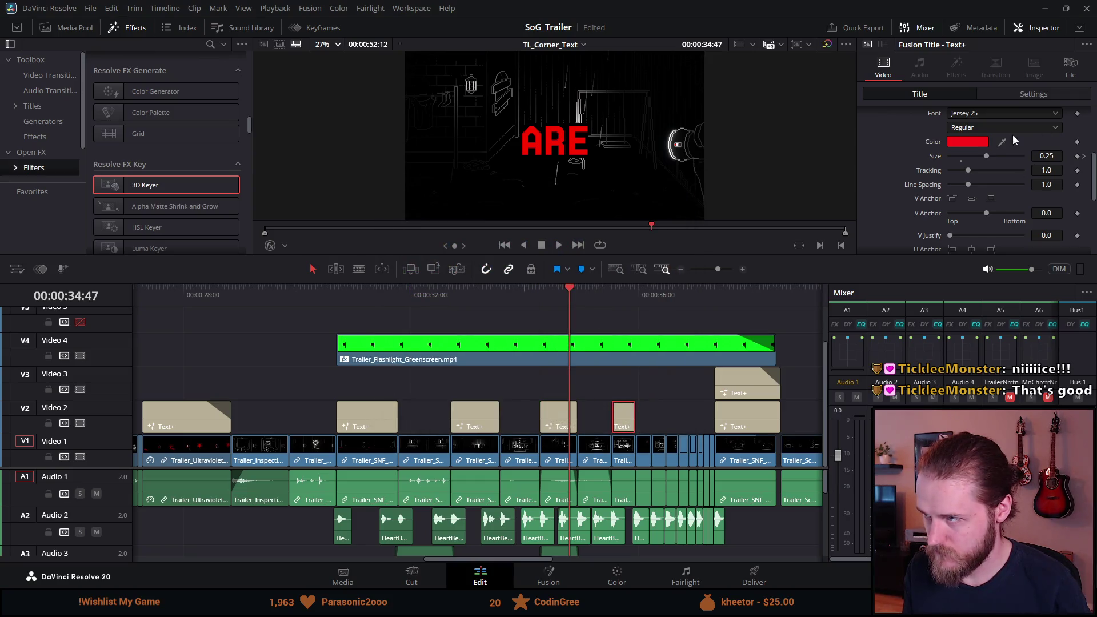
click(978, 144)
drag(663, 223, 699, 206)
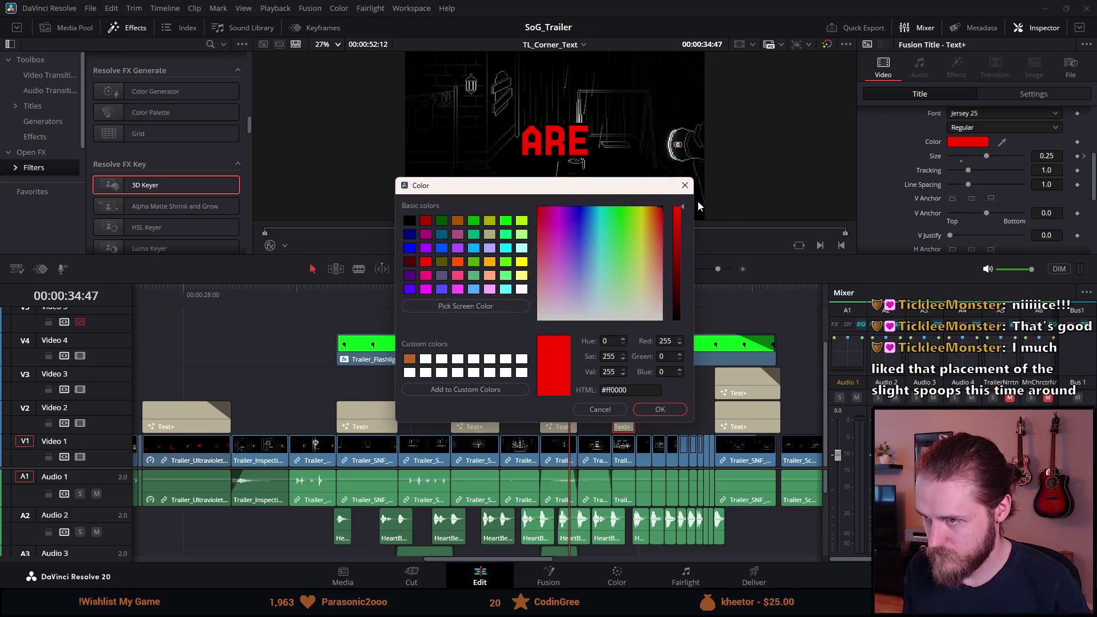
click(668, 414)
click(745, 386)
click(973, 146)
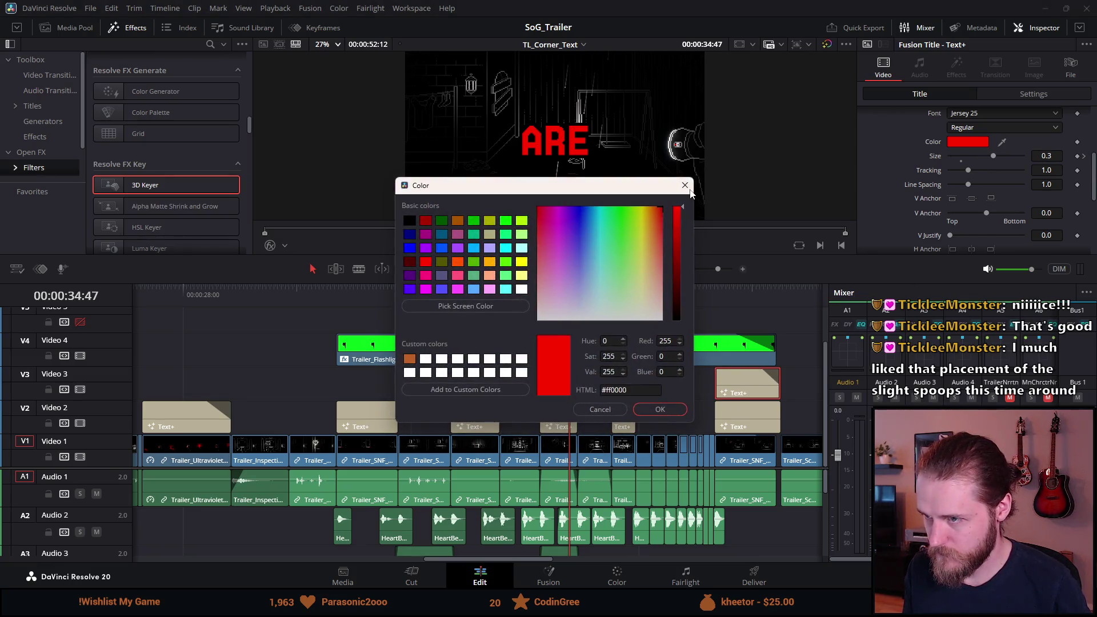
click(669, 414)
click(275, 291)
key(Home)
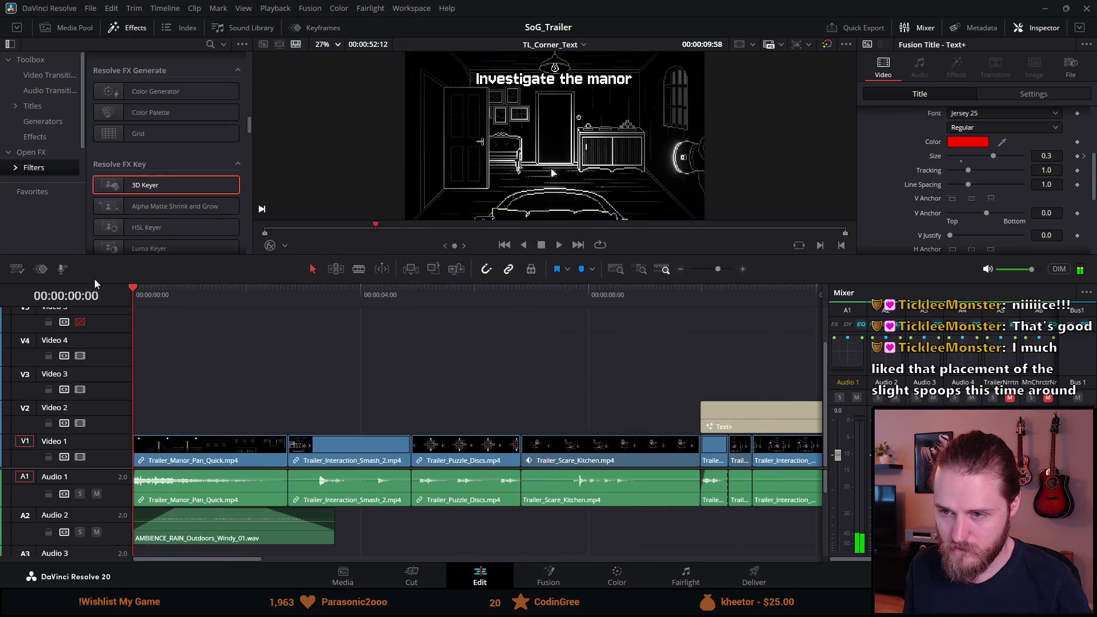
Step: Play the trailer full-screen, skip ahead, then restart playback from the opening night shot
key(p)
key(space)
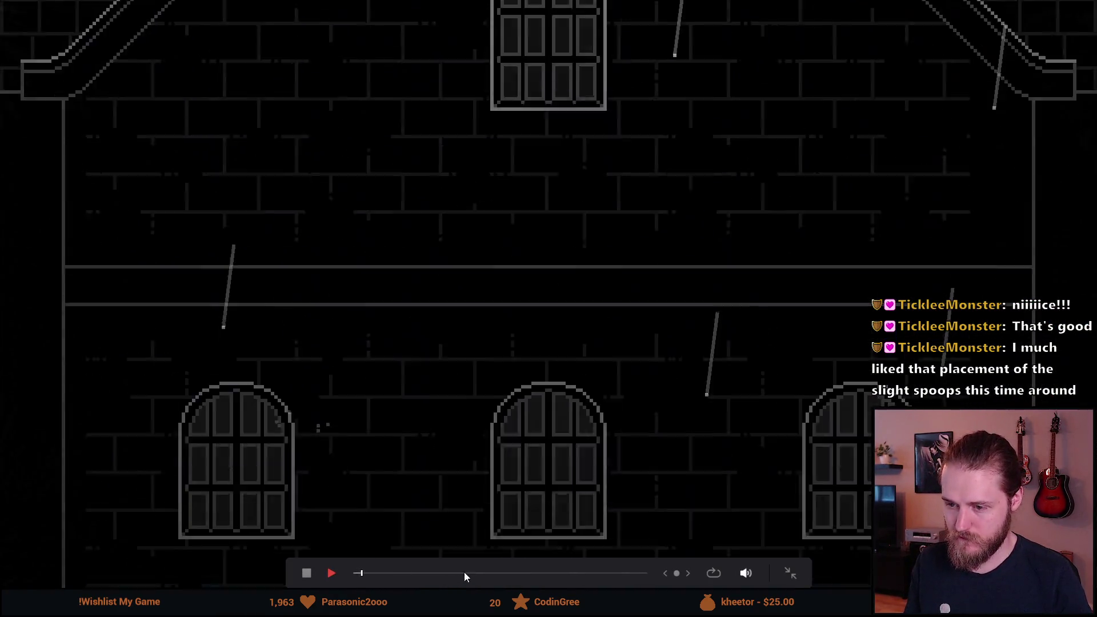
click(505, 573)
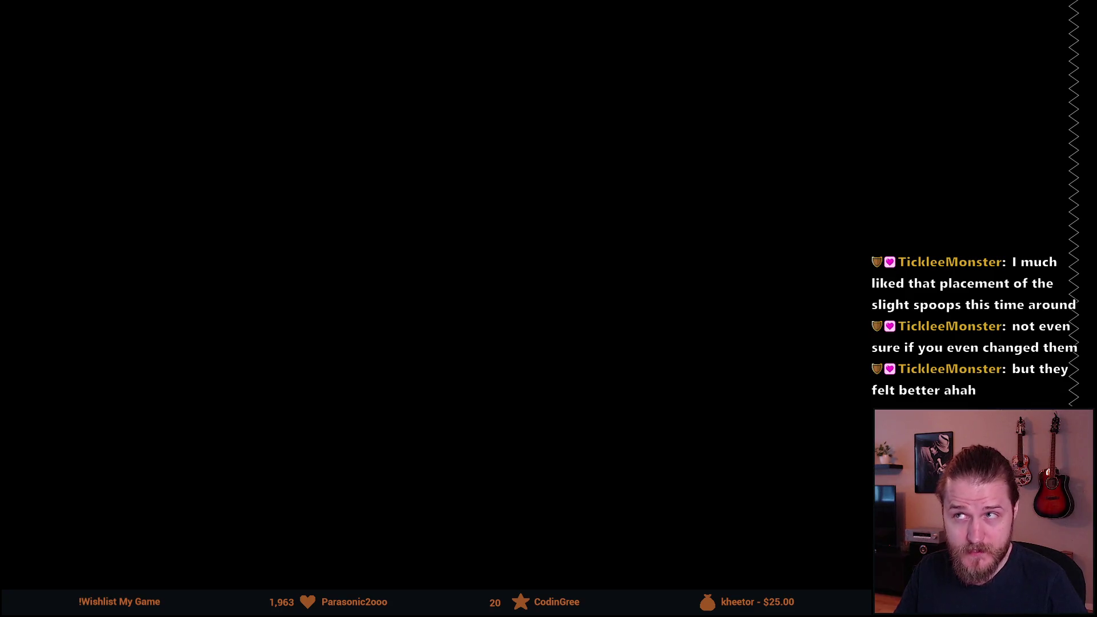
mouse_move(172, 400)
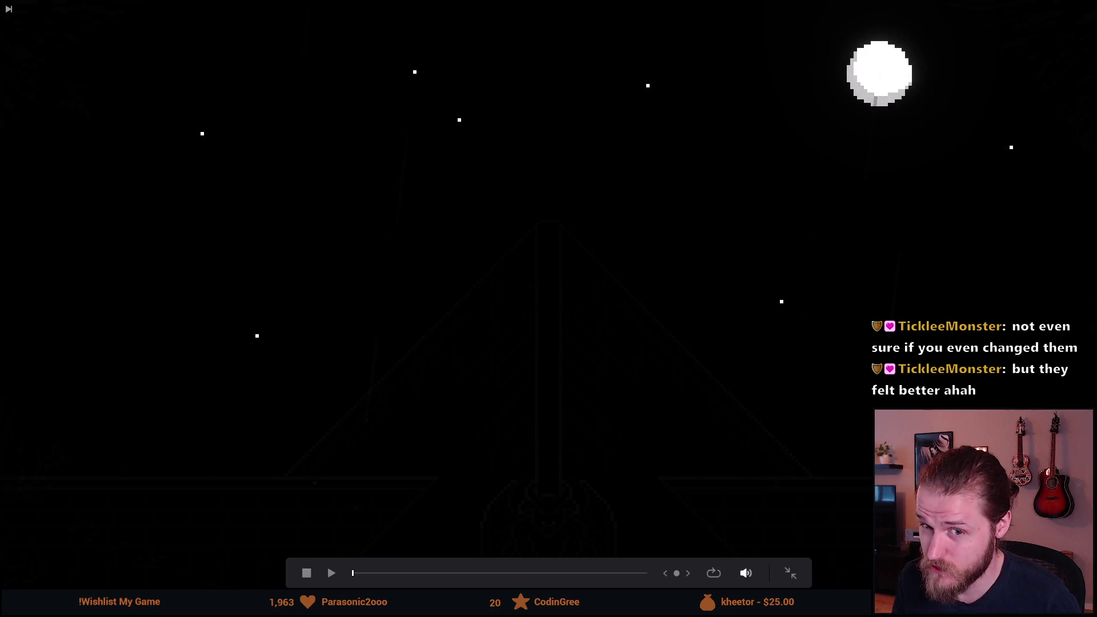
key(space)
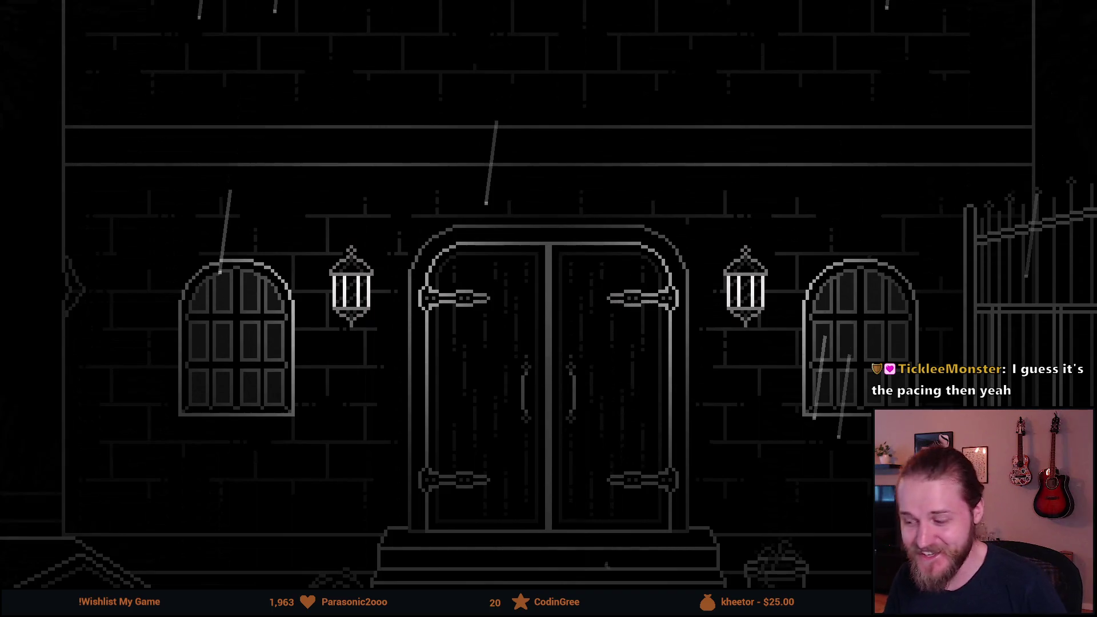
mouse_move(313, 239)
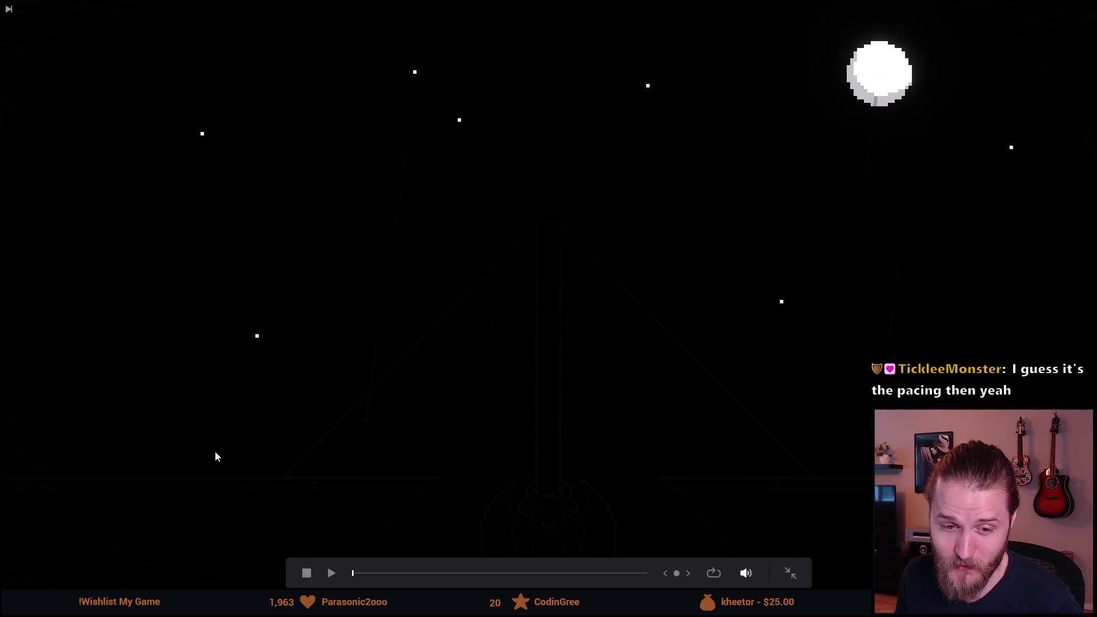
key(space)
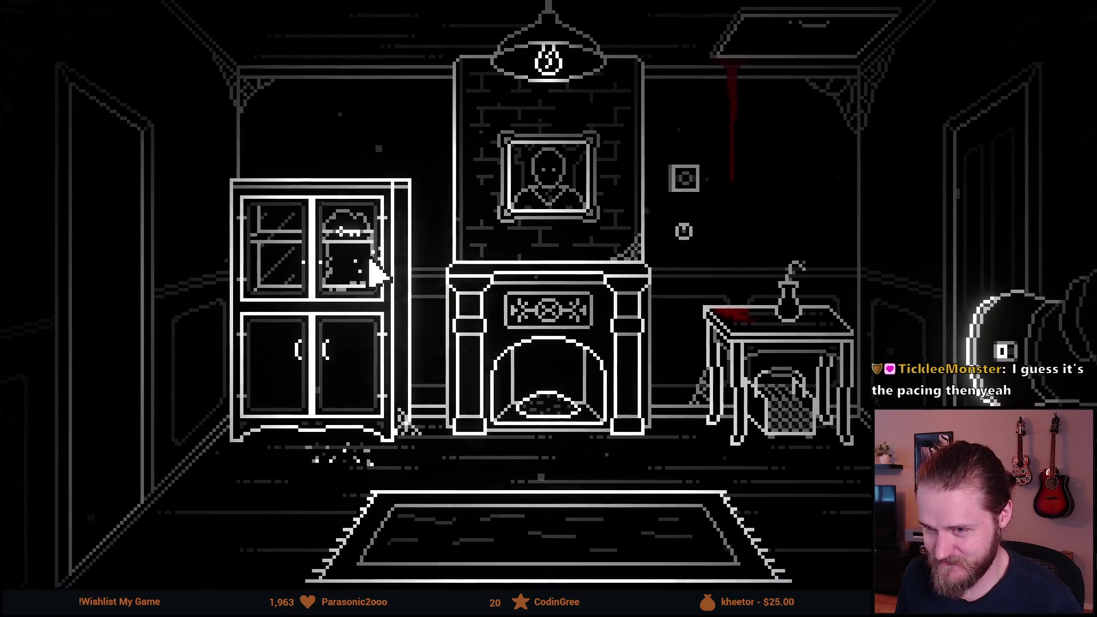
Step: Watch playback to the WISHLIST NOW end card, step back briefly, then exit to the Edit page
click(355, 252)
click(642, 244)
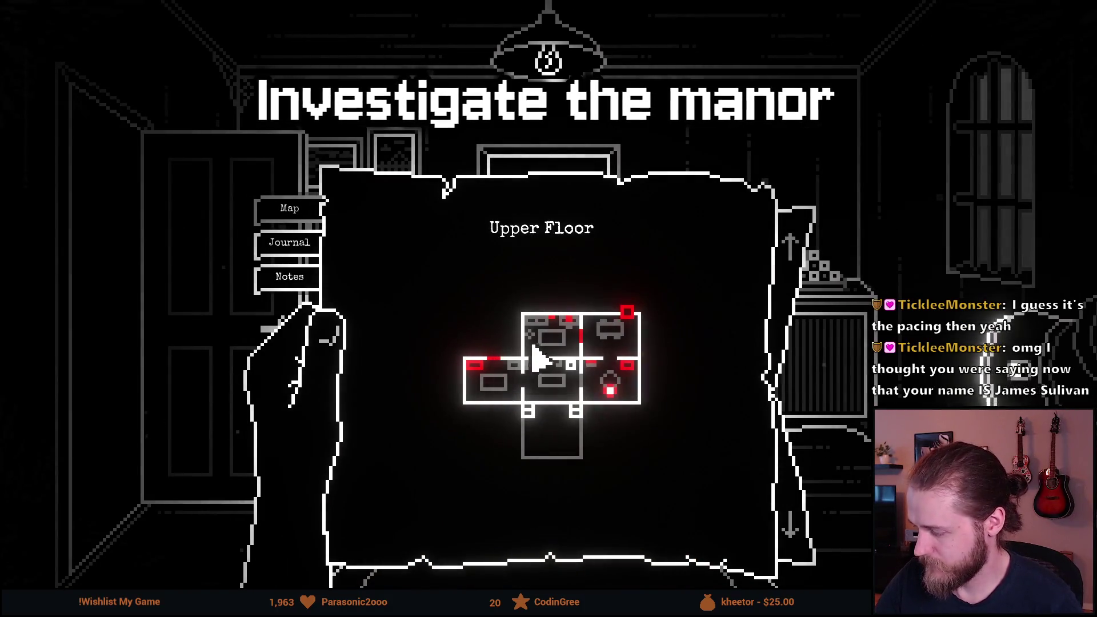
click(557, 338)
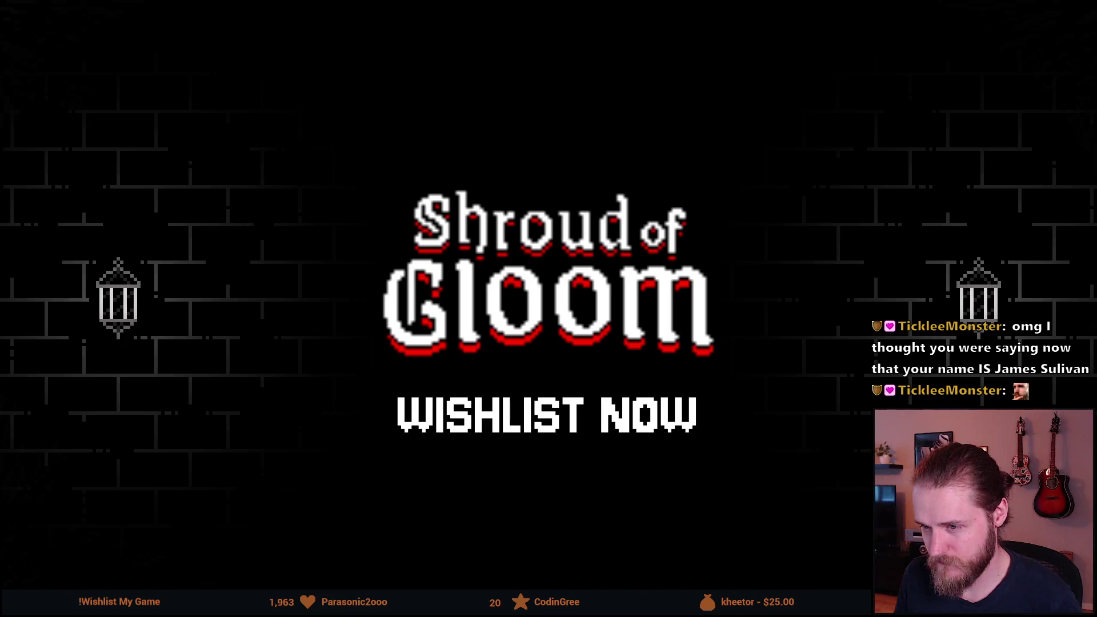
mouse_move(307, 456)
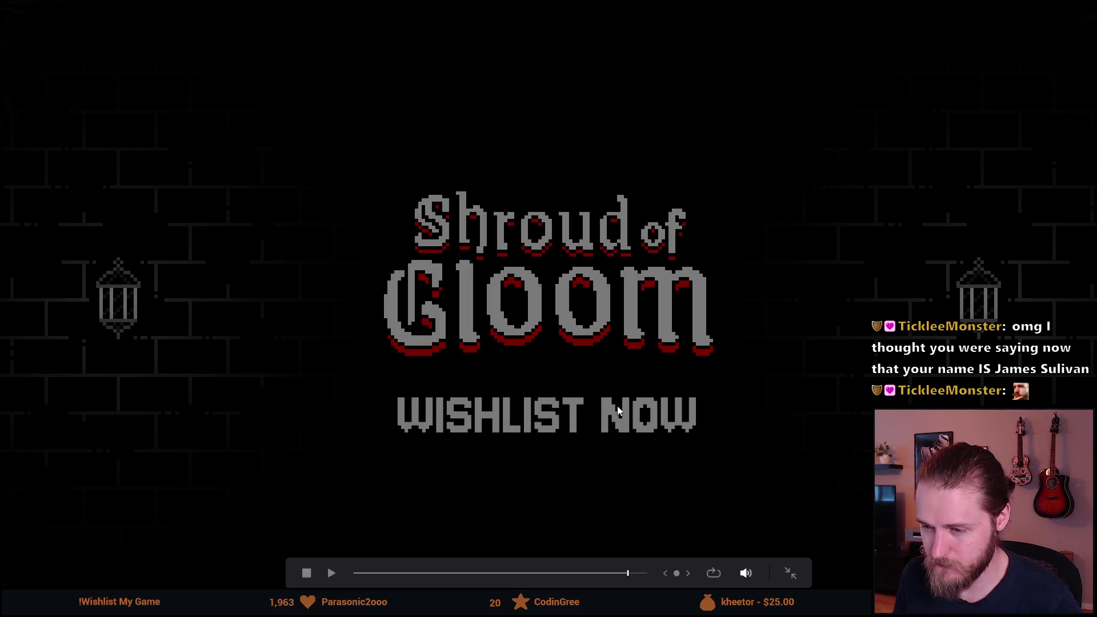
key(Left)
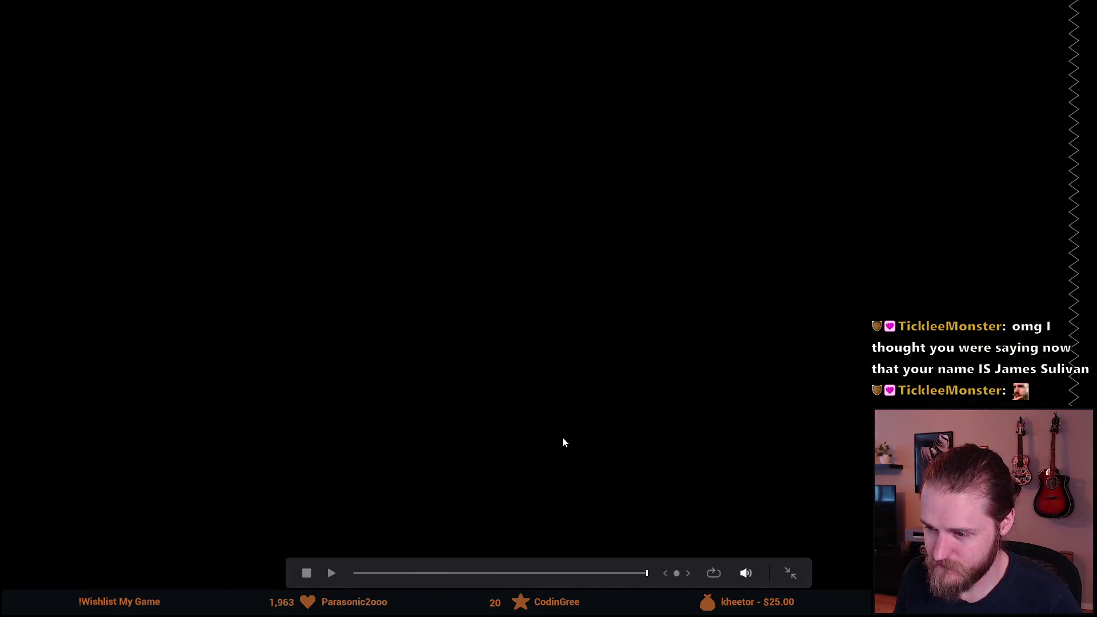
key(Escape)
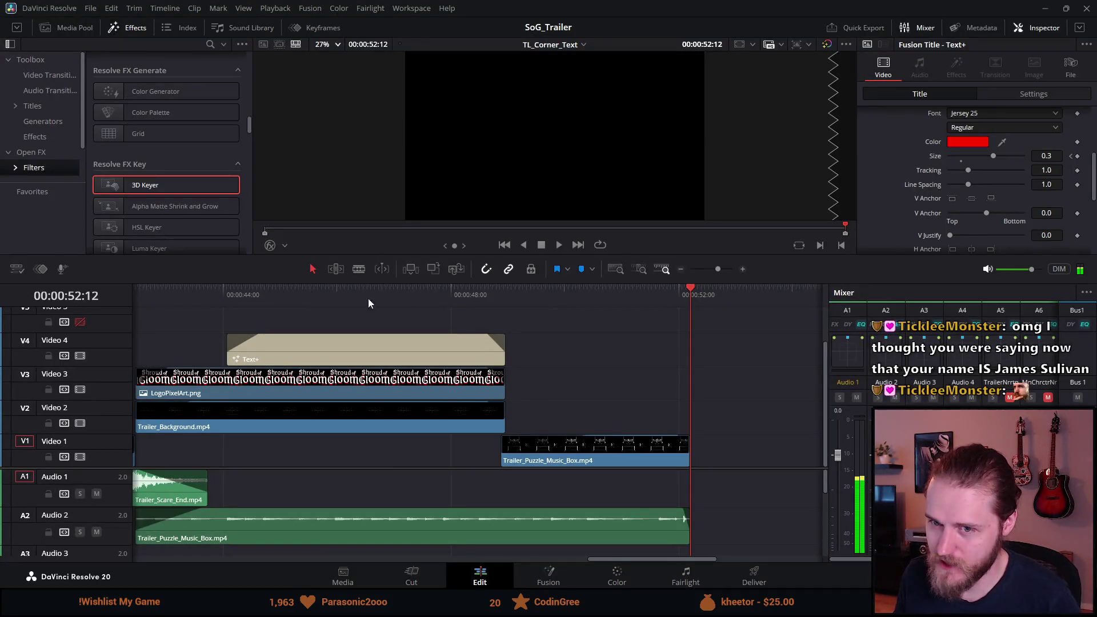
Step: Send the playhead to the start, zoom out to show the whole edit, and deselect the title clip
key(Home)
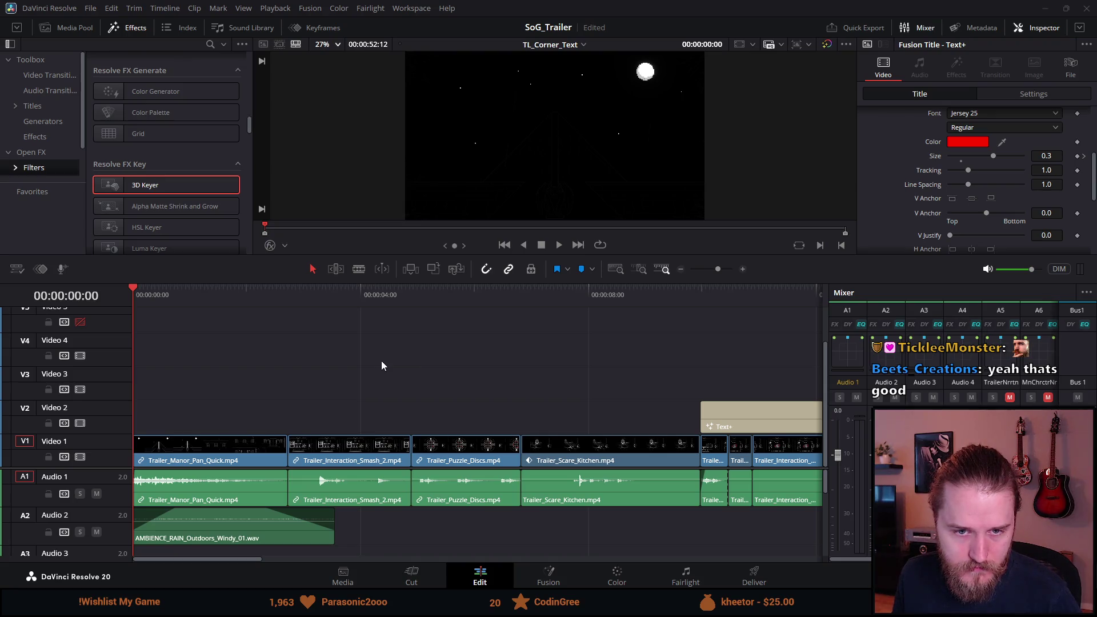
scroll(374, 382, down, 5)
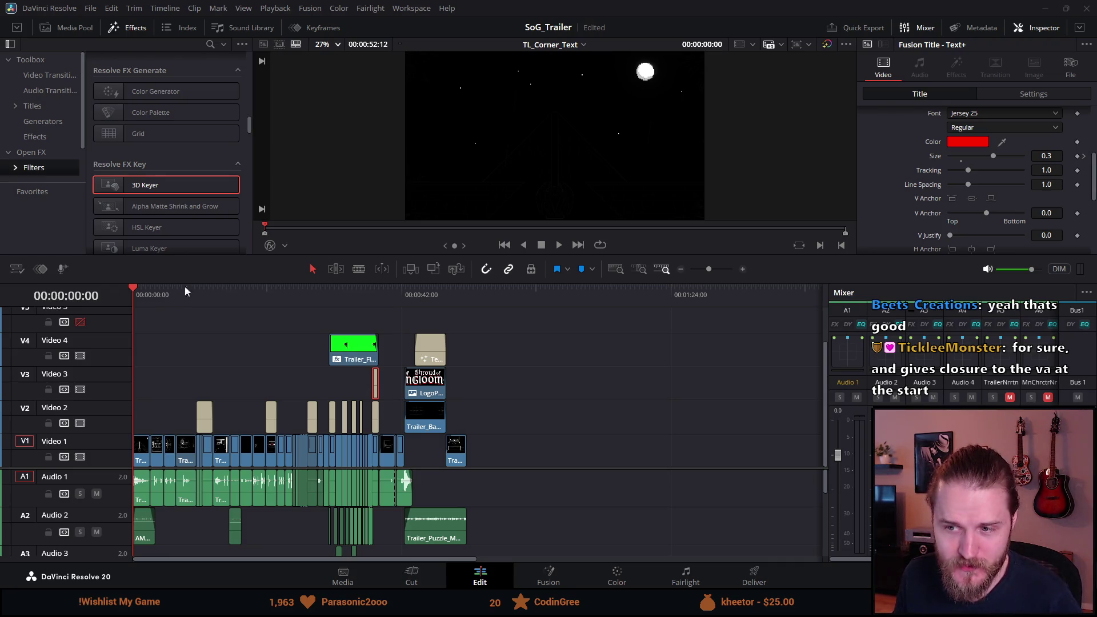
click(341, 307)
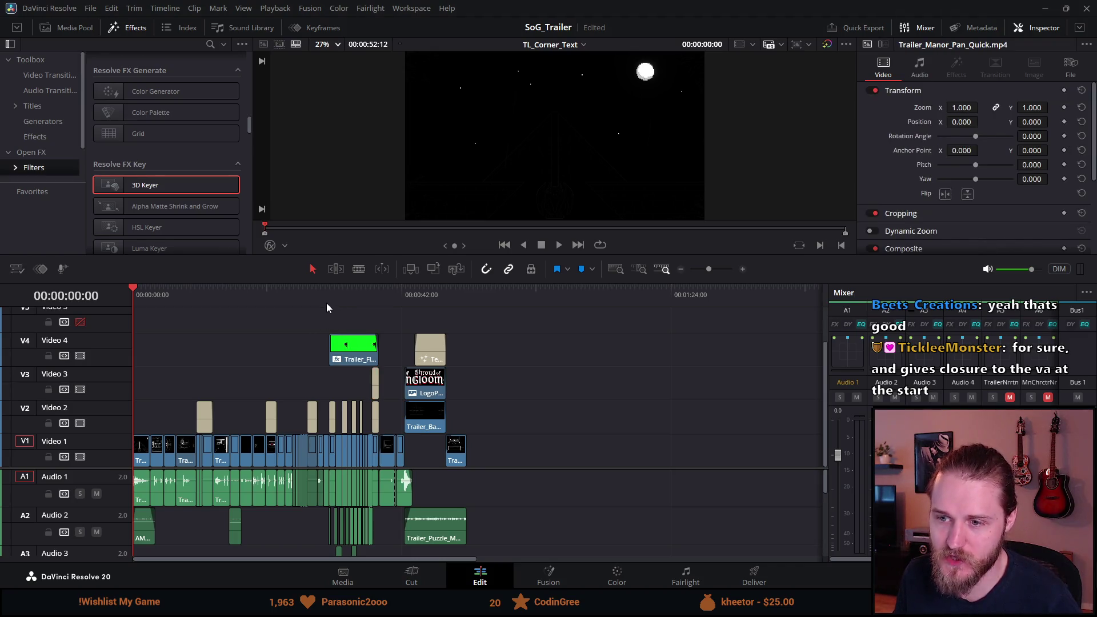
Step: Play the closing logo and WISHLIST NOW ending twice to check it
click(320, 293)
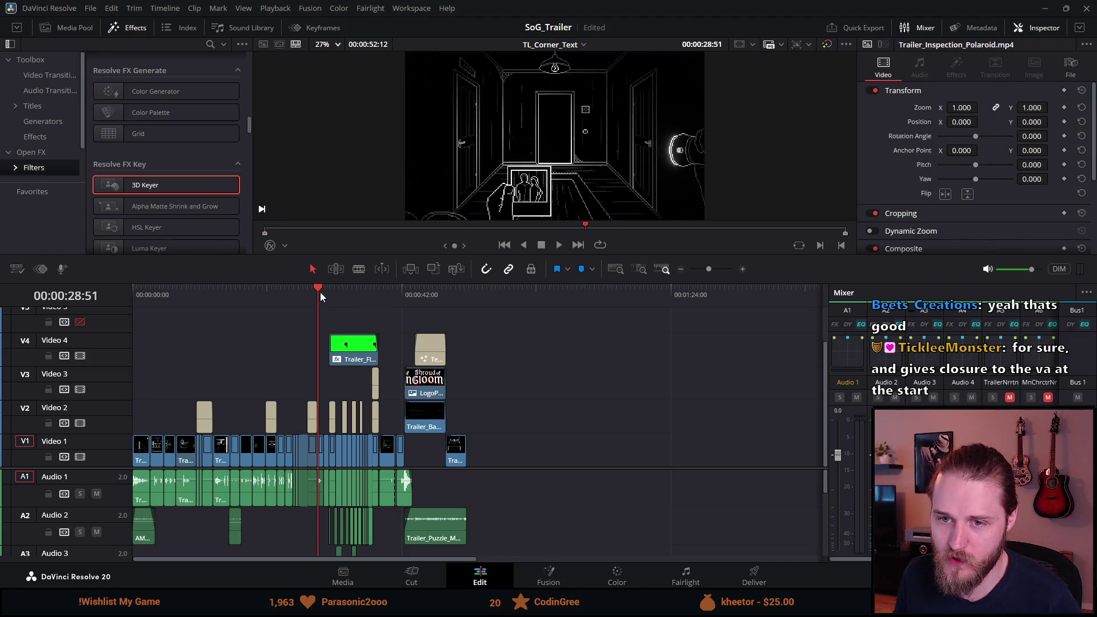
click(446, 295)
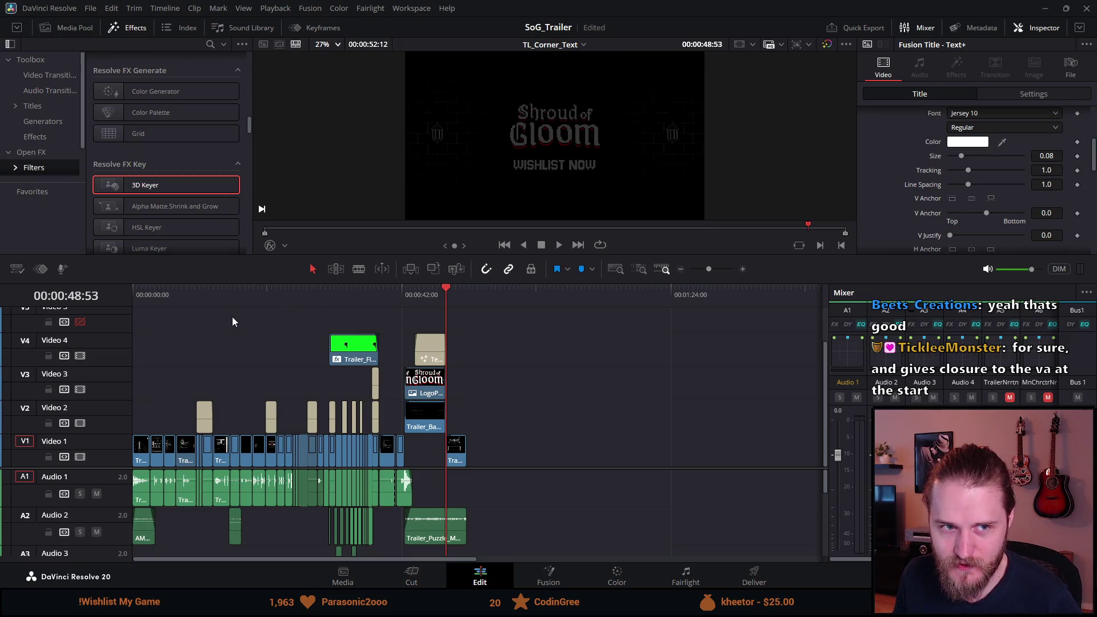
click(413, 296)
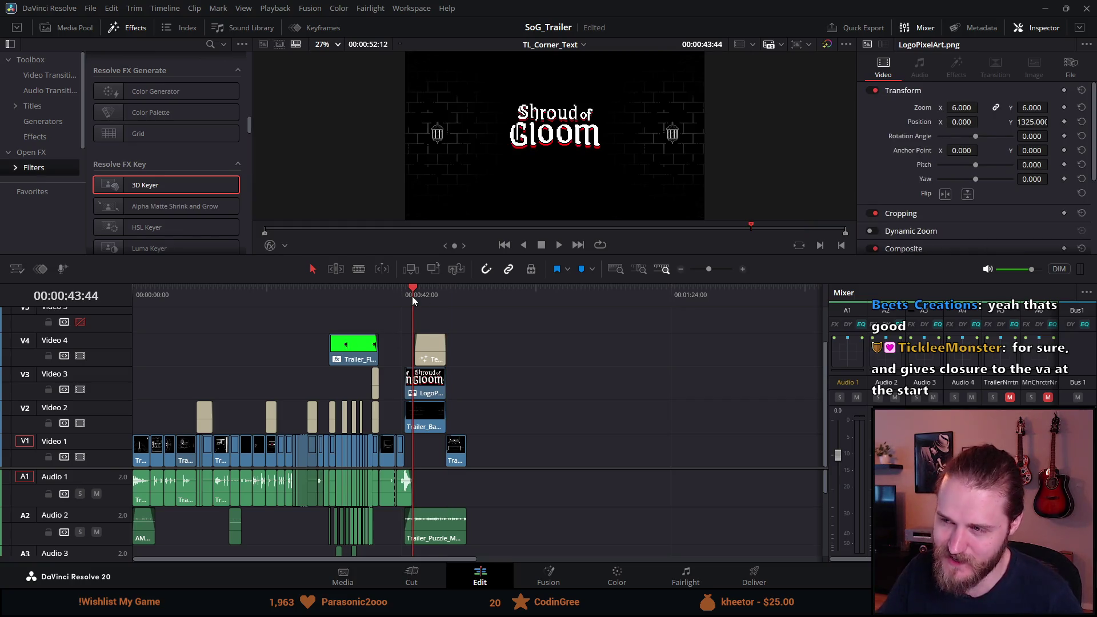
key(space)
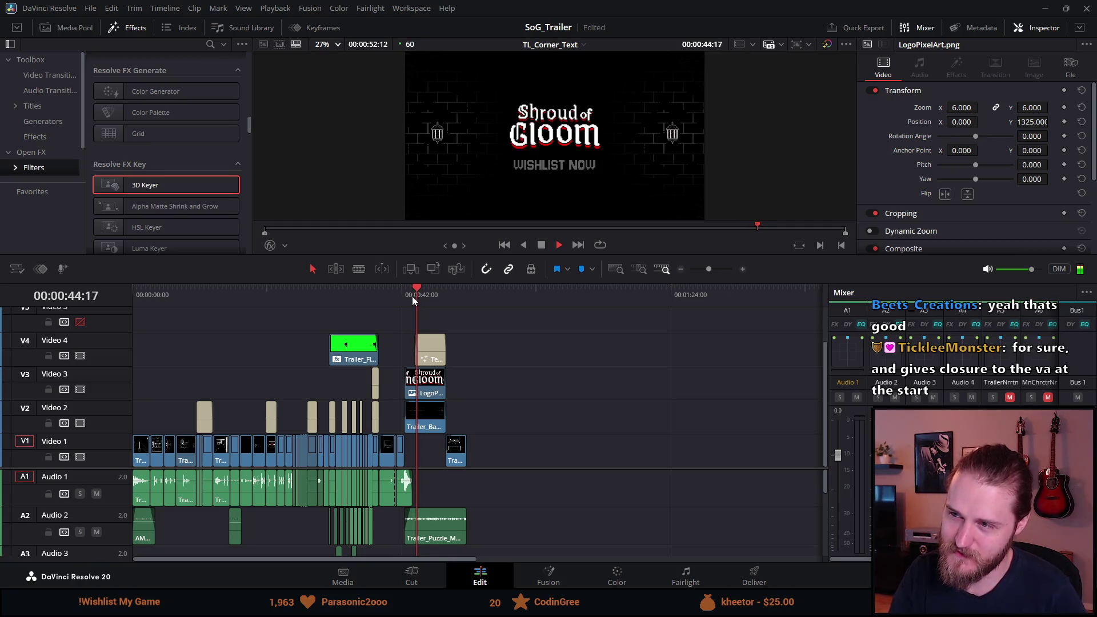
key(space)
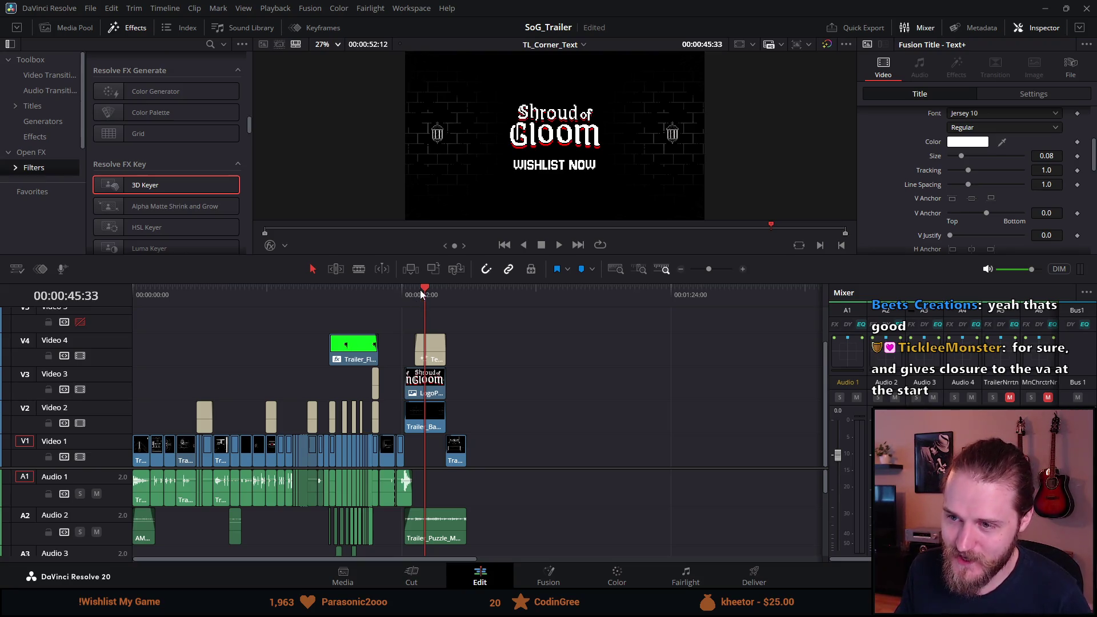
click(412, 292)
key(space)
key(space)
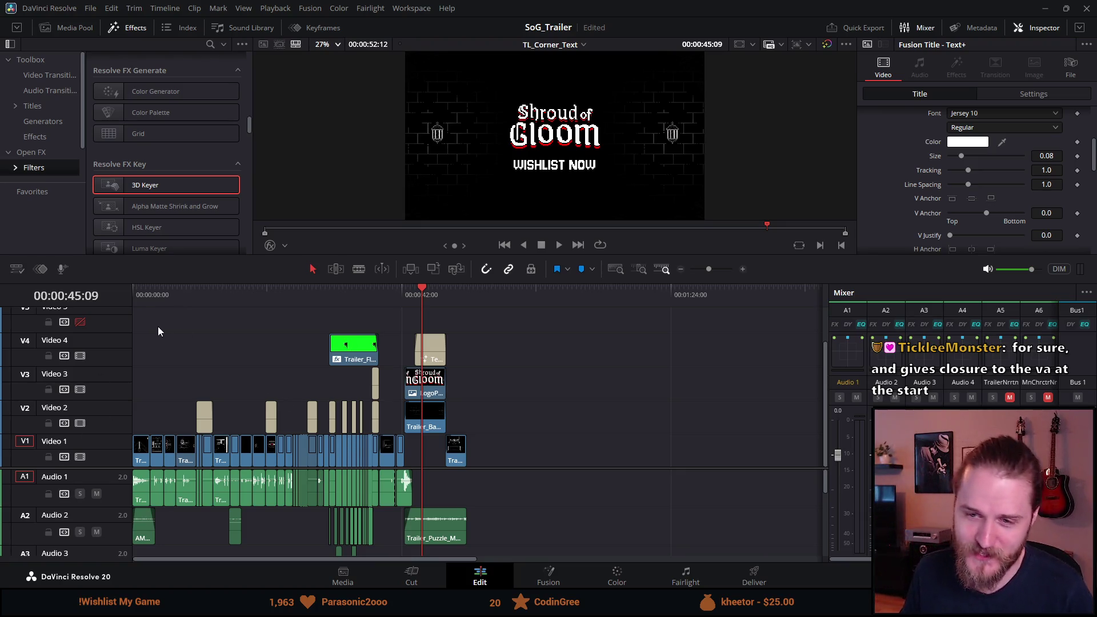
Step: Put the playhead back at 0 and bring the audio tracks into view
click(135, 292)
drag(130, 293, 114, 294)
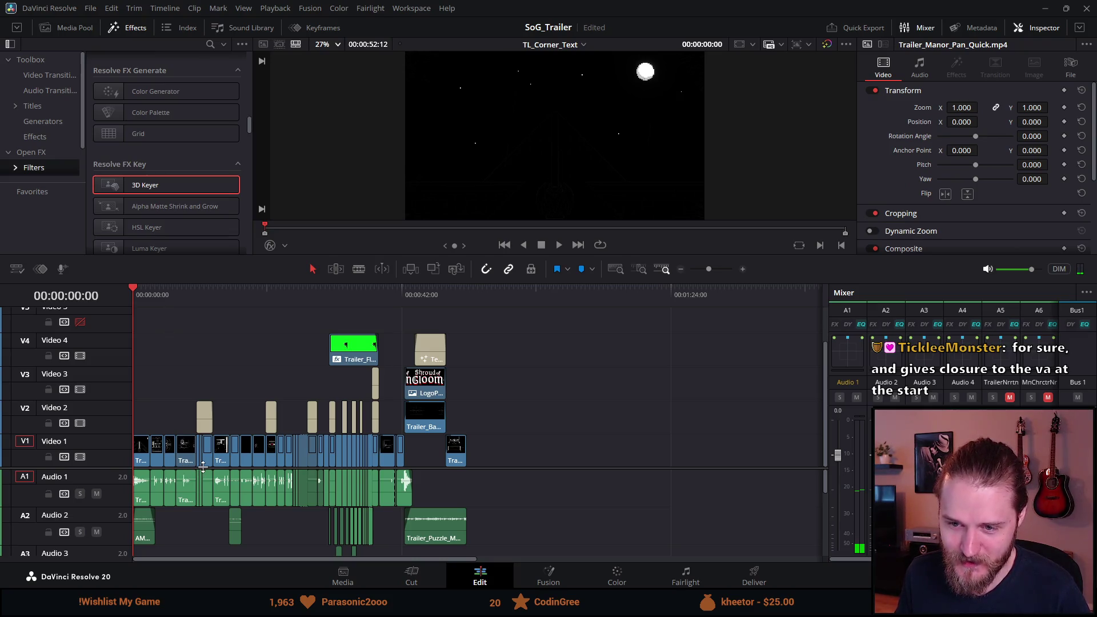
scroll(193, 468, down, 3)
scroll(179, 364, down, 2)
scroll(189, 362, up, 1)
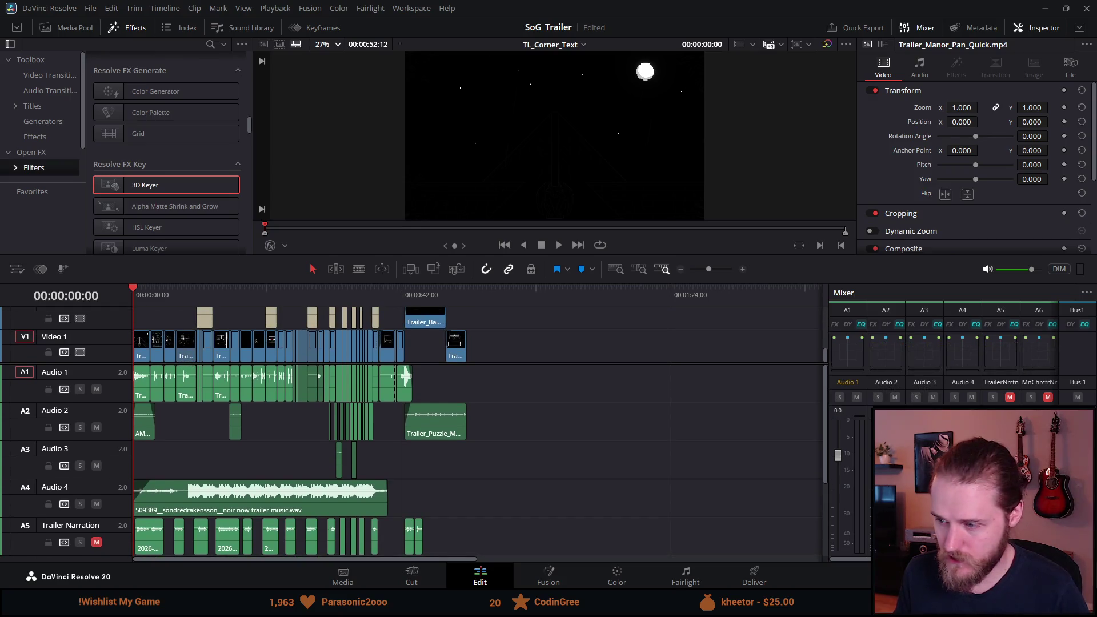
Step: On the Deliver page, change the output file name to TrailerTest5MN
click(754, 574)
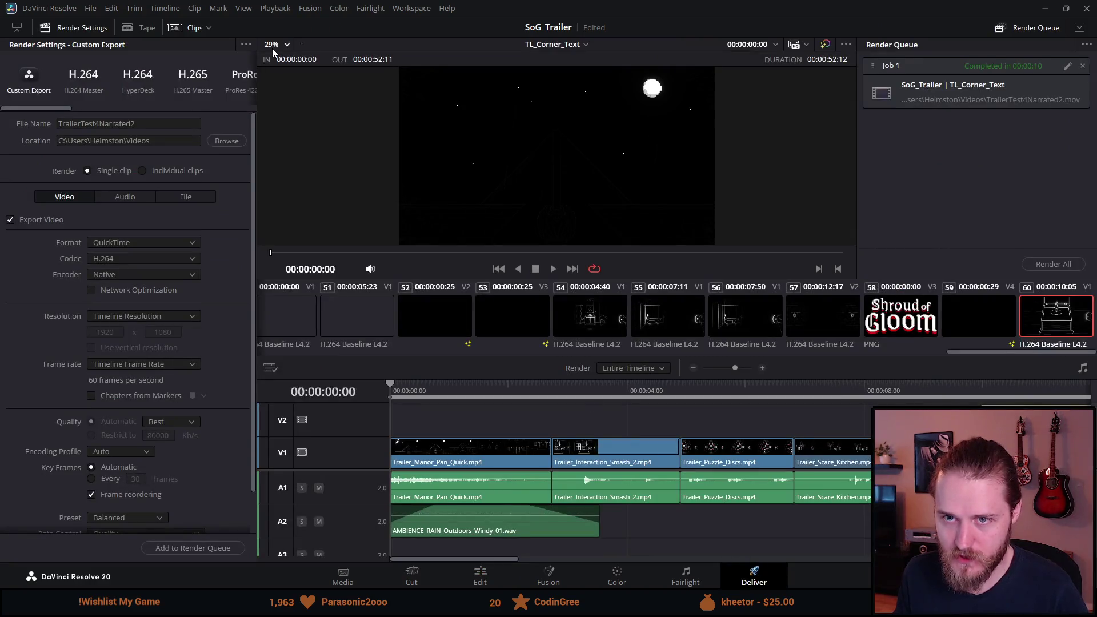
double_click(150, 123)
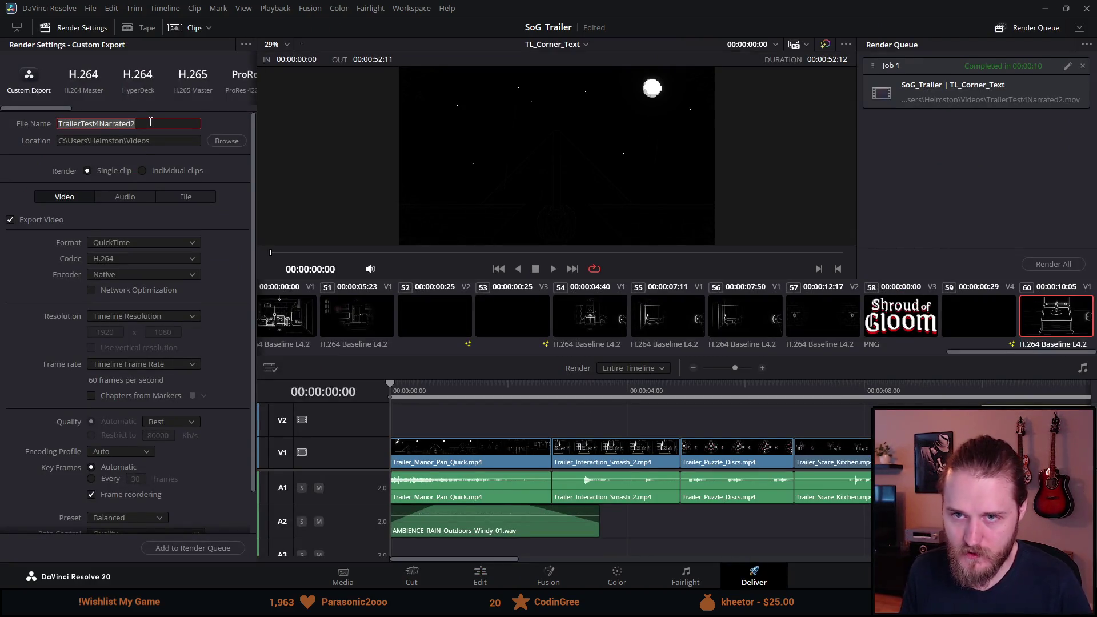
text(TrailerTest5)
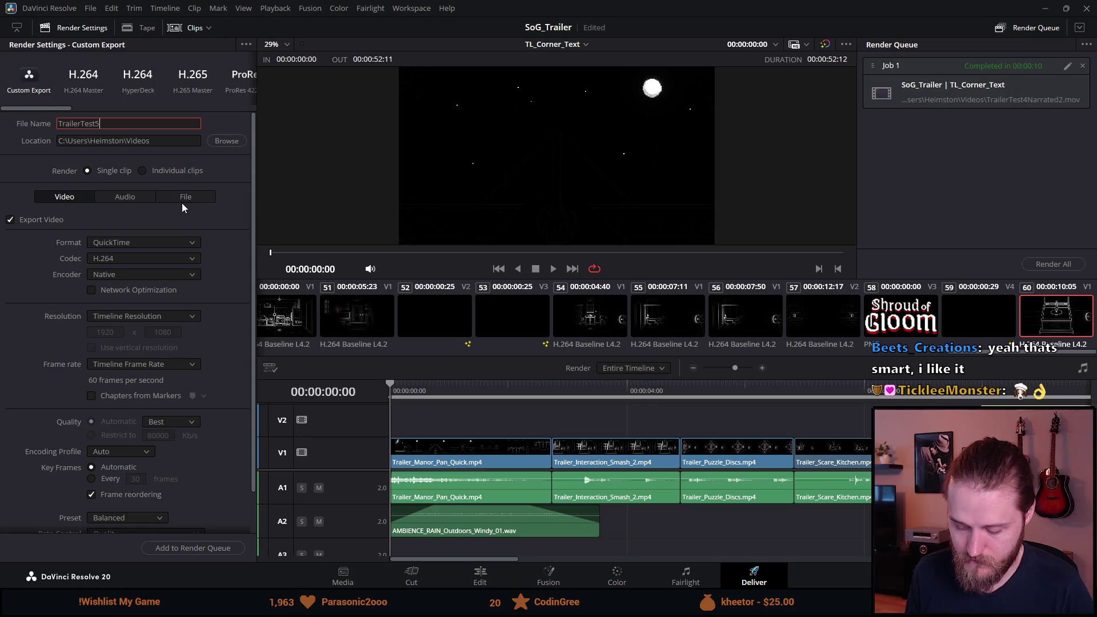
text(M)
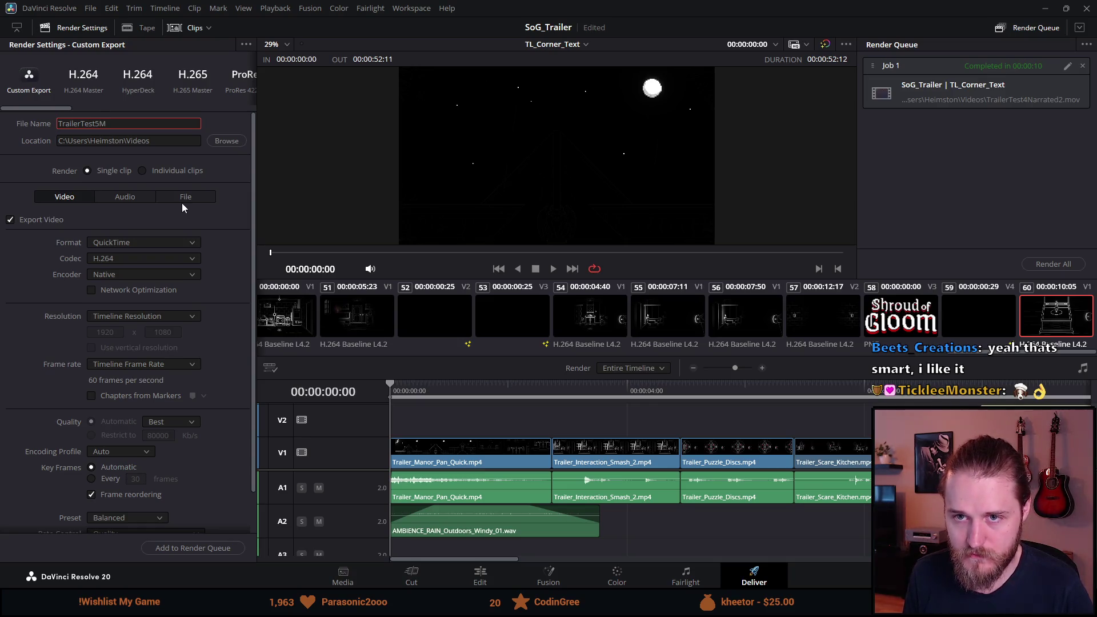
text(N)
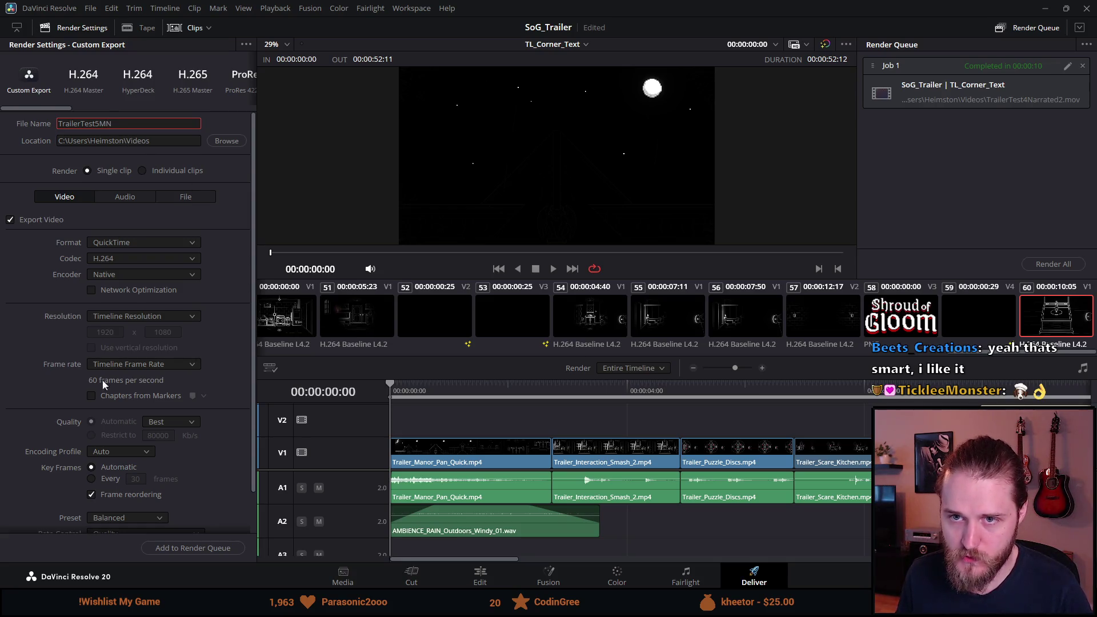
Step: Queue the render, delete the old Job 1, render all, and return to the Edit page
click(201, 550)
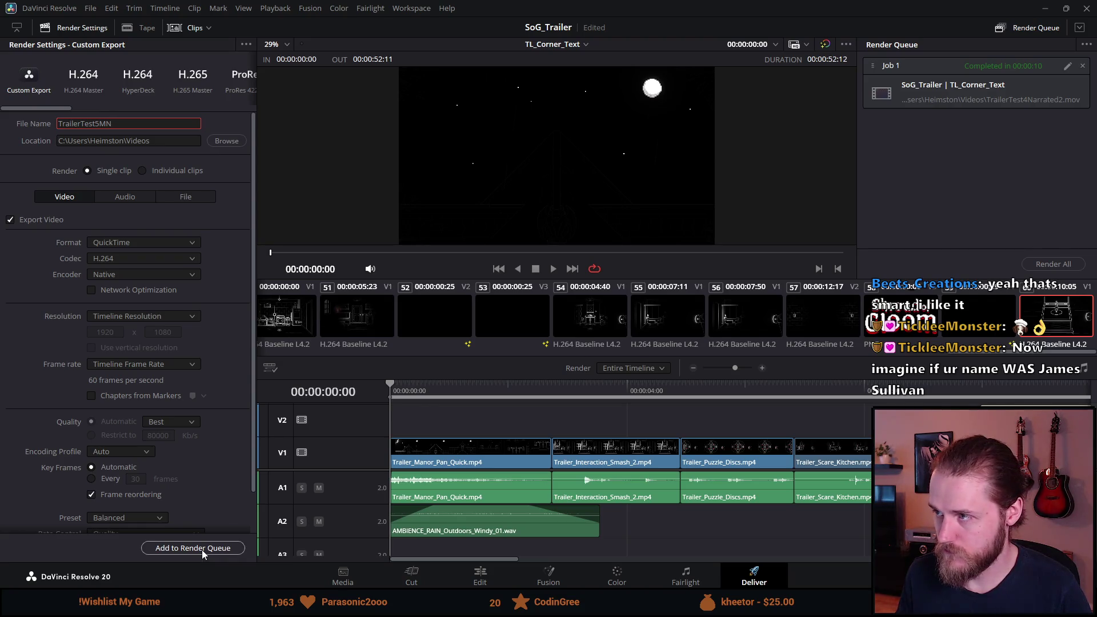
click(1082, 66)
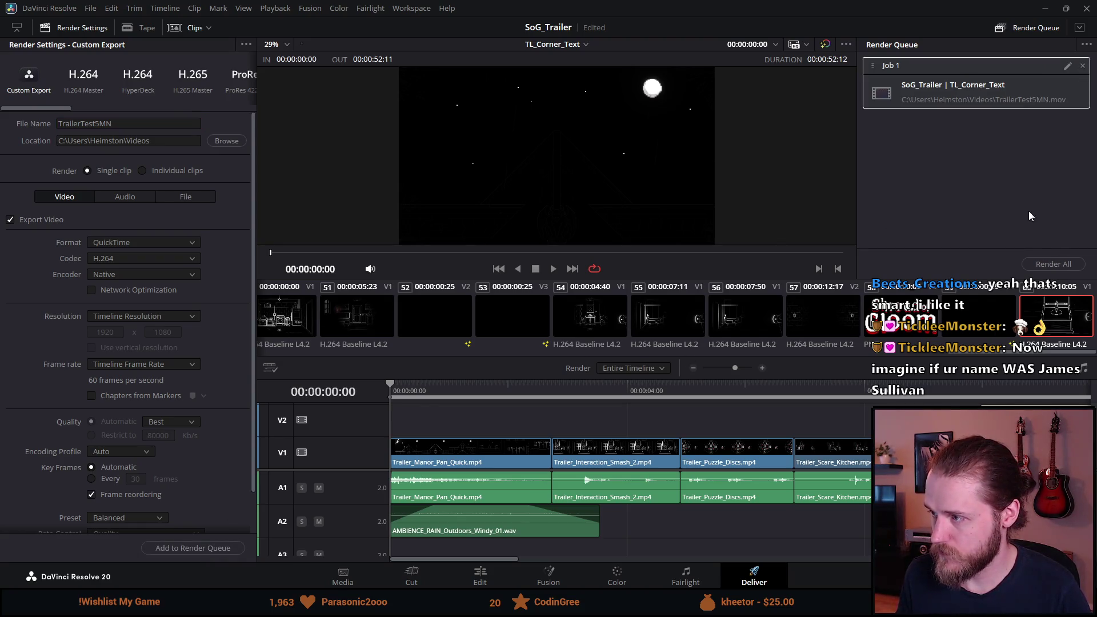
click(1043, 263)
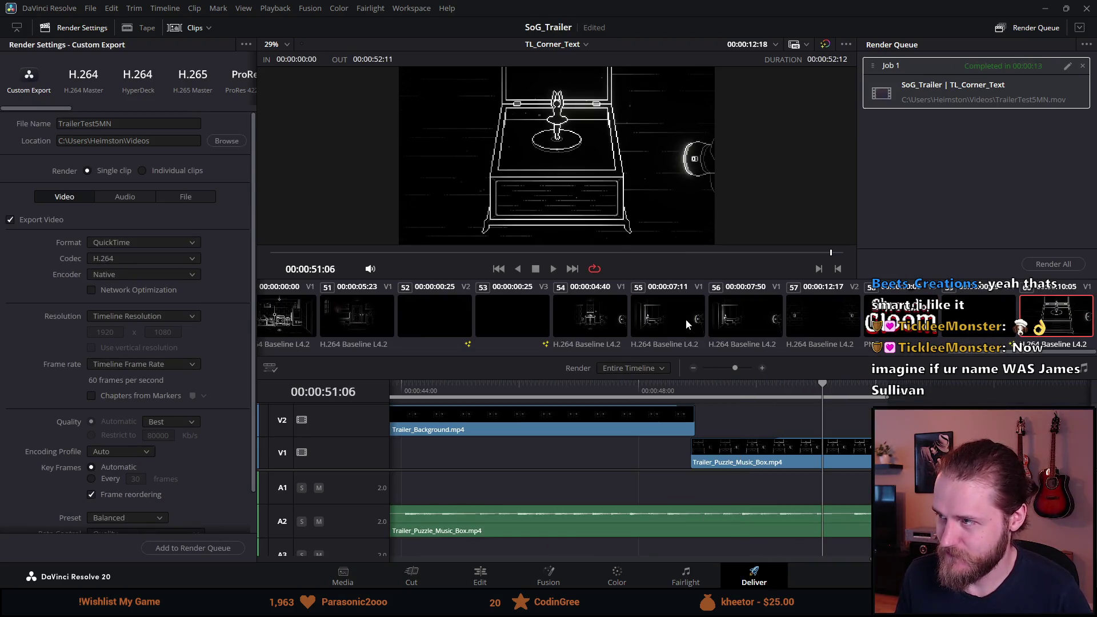
click(464, 571)
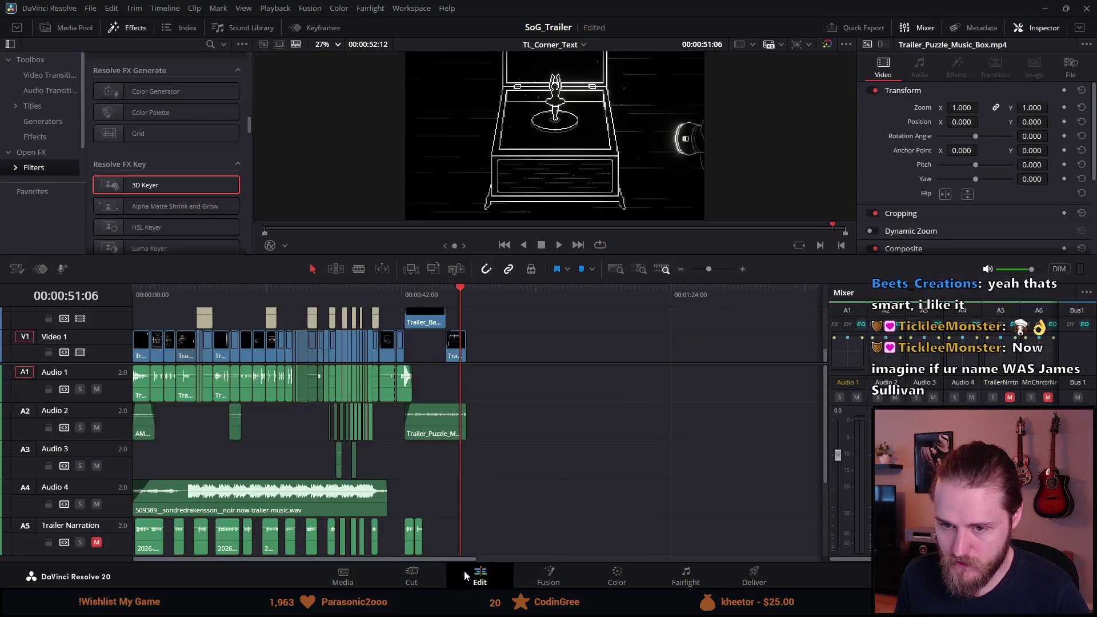
Step: Mute the Audio 4 music track, play to confirm, save the project, and go to Deliver
scroll(158, 483, down, 3)
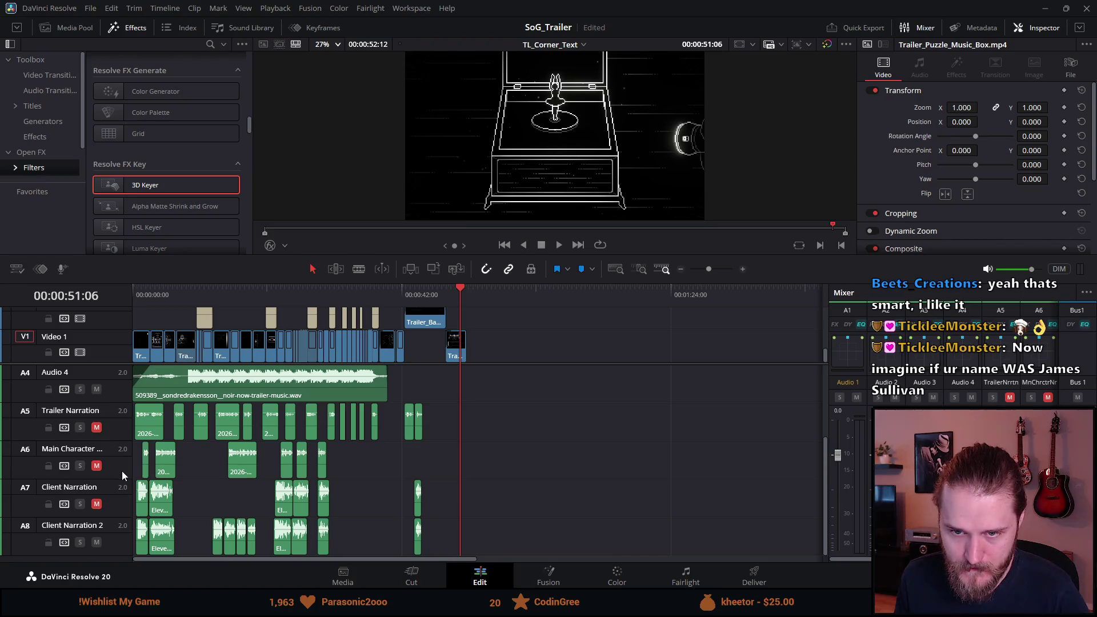
scroll(121, 471, up, 3)
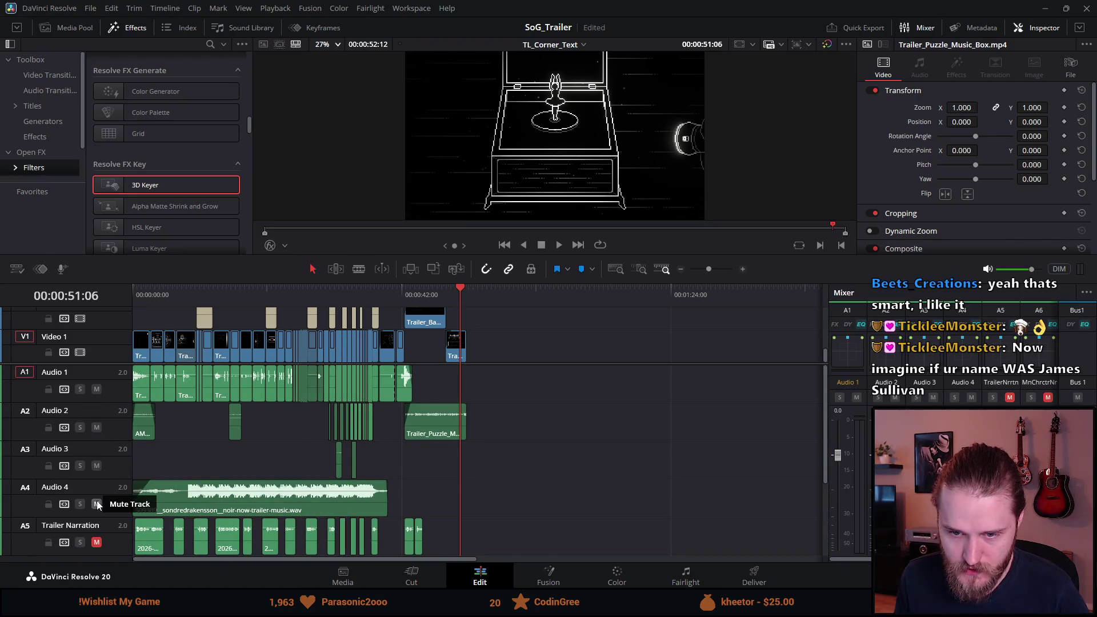
click(97, 504)
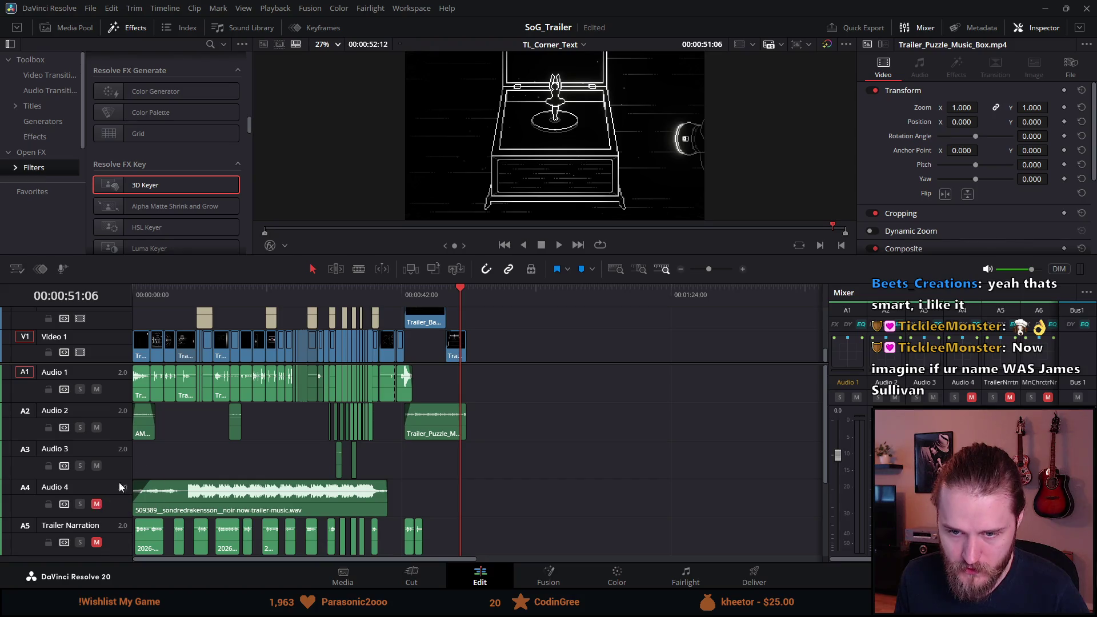
click(228, 291)
key(space)
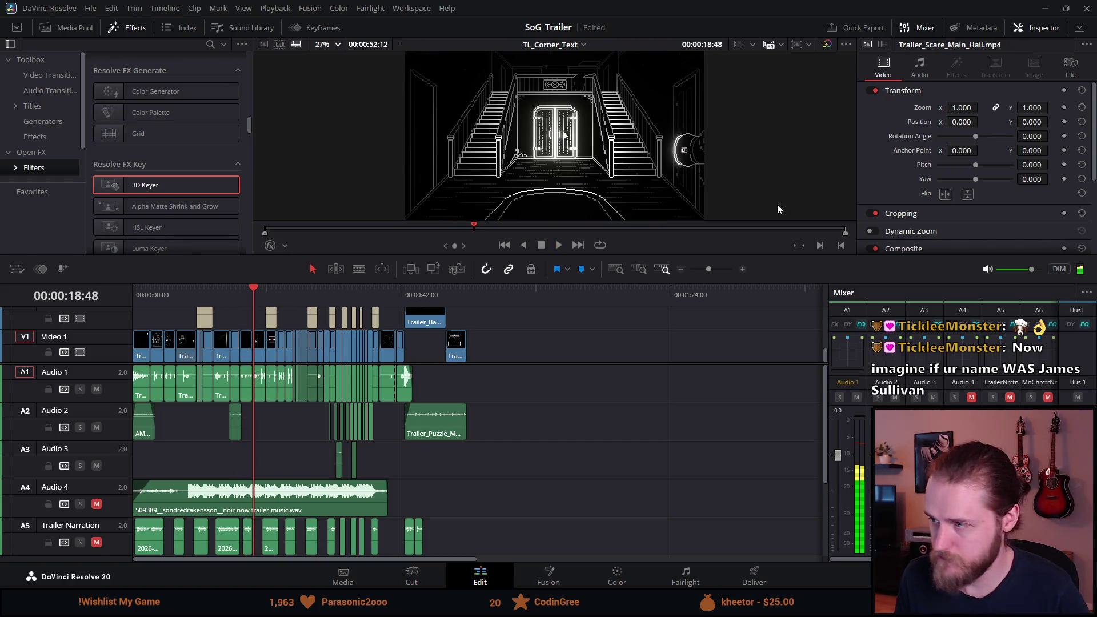
key(ctrl+s)
click(754, 574)
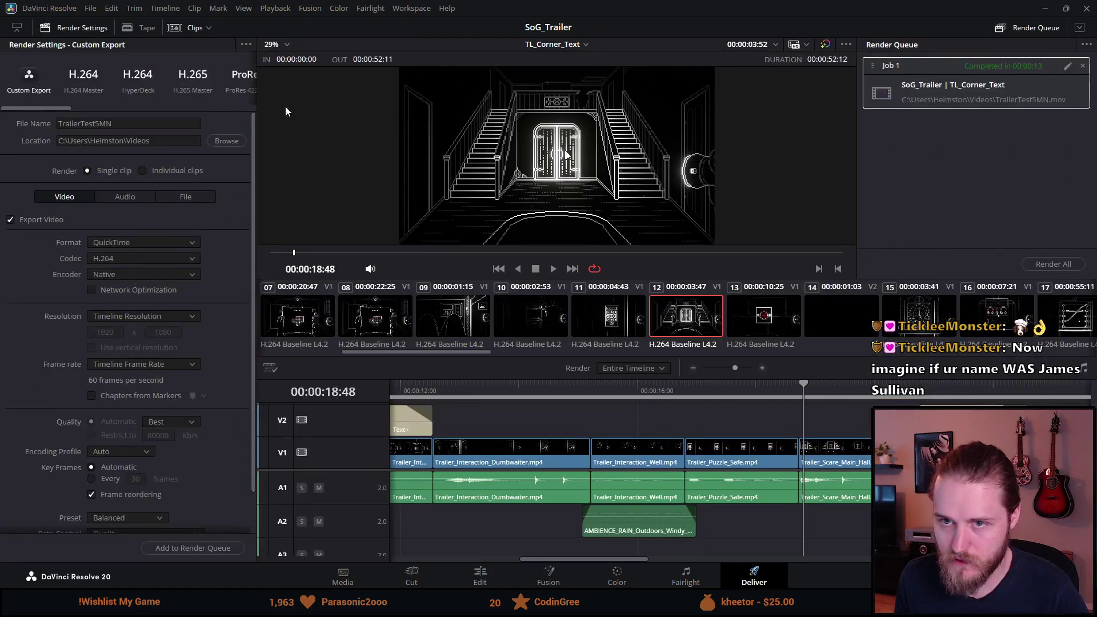
Step: Rename the output to TrailerTest5N, queue it, delete the completed job, and render all
click(104, 123)
key(BackSpace)
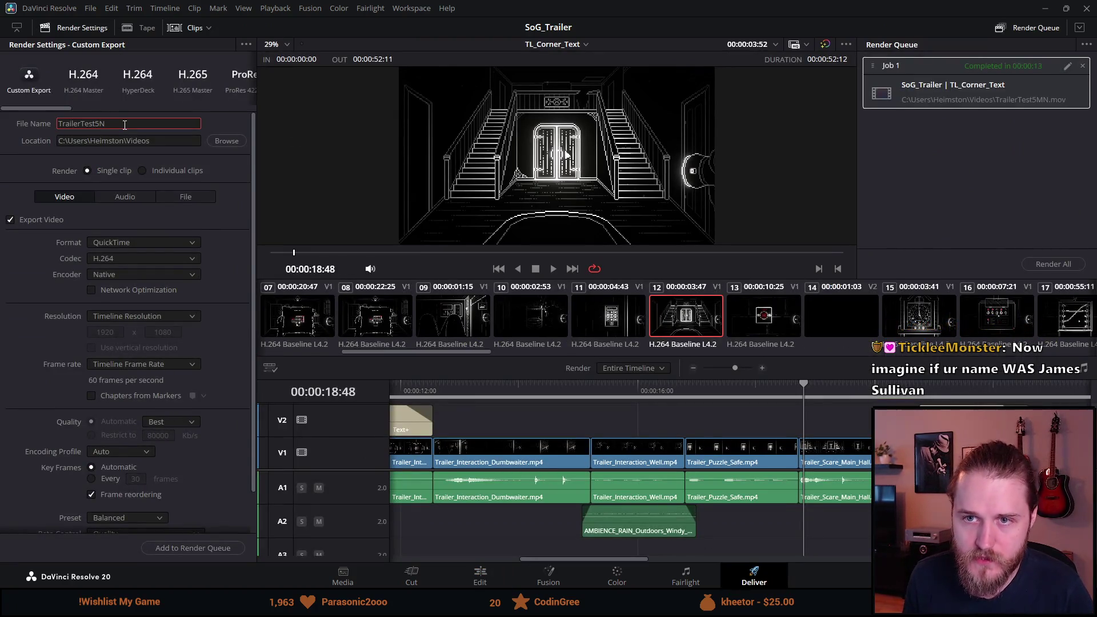
click(184, 547)
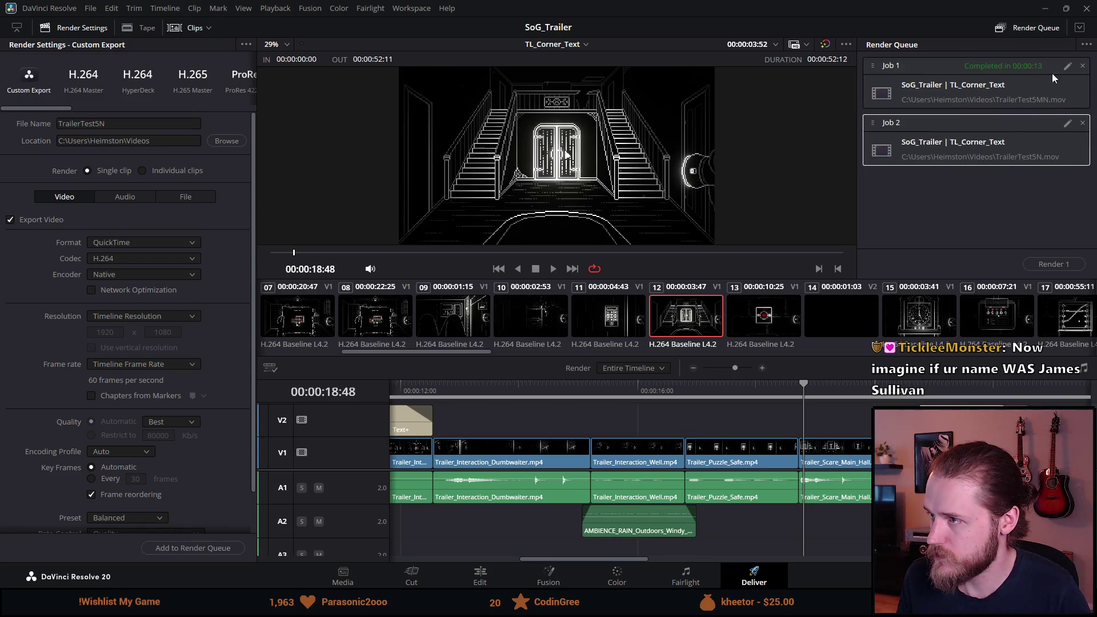
click(1088, 69)
click(1083, 67)
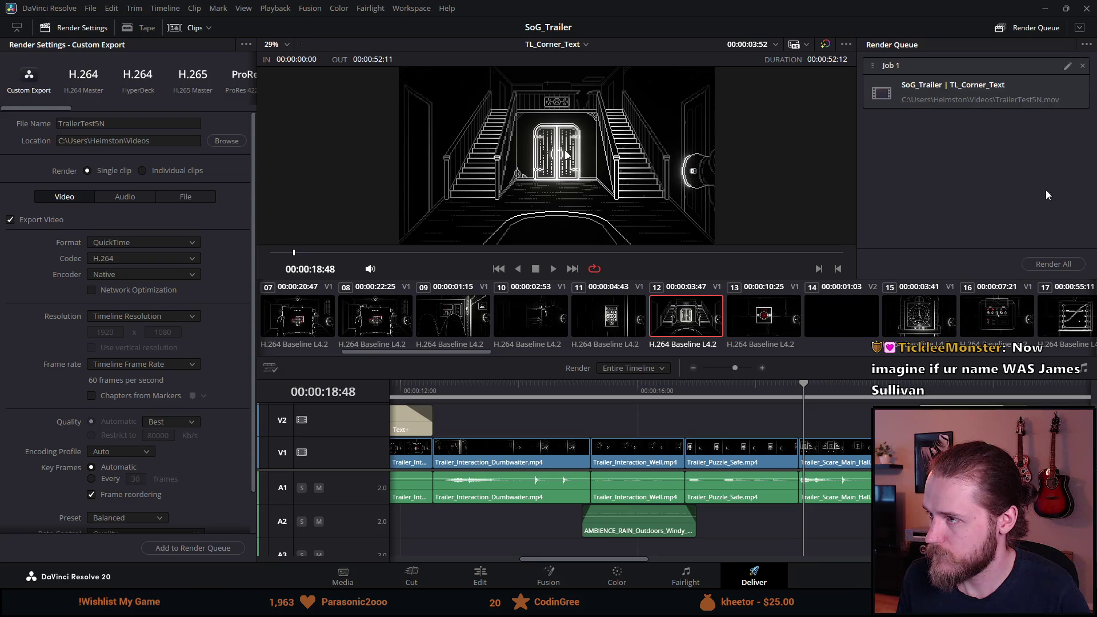
click(1050, 266)
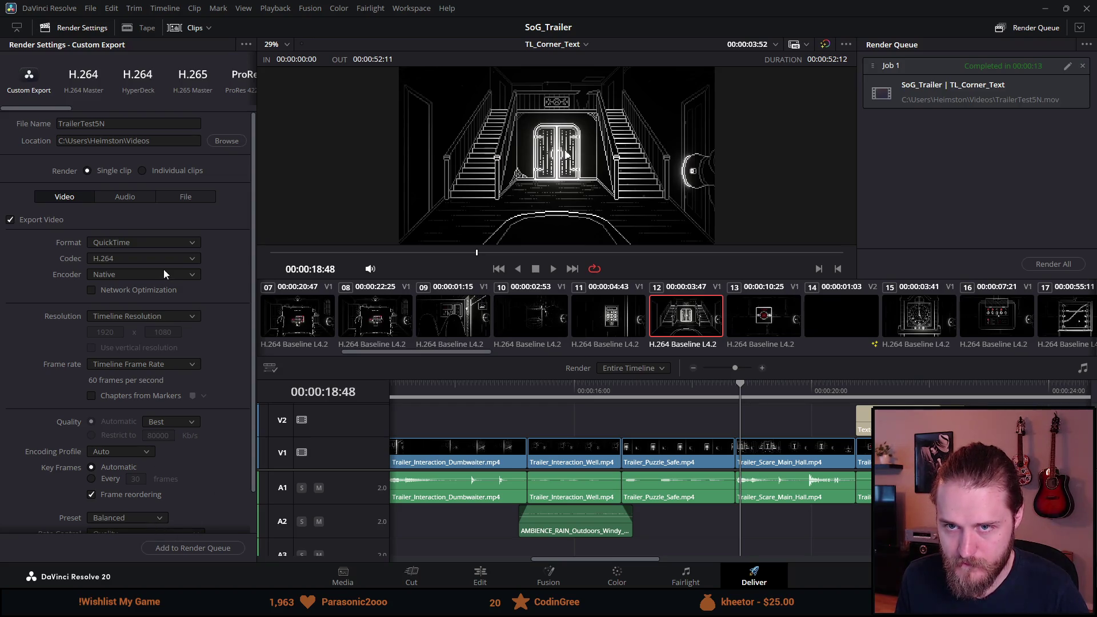
click(412, 578)
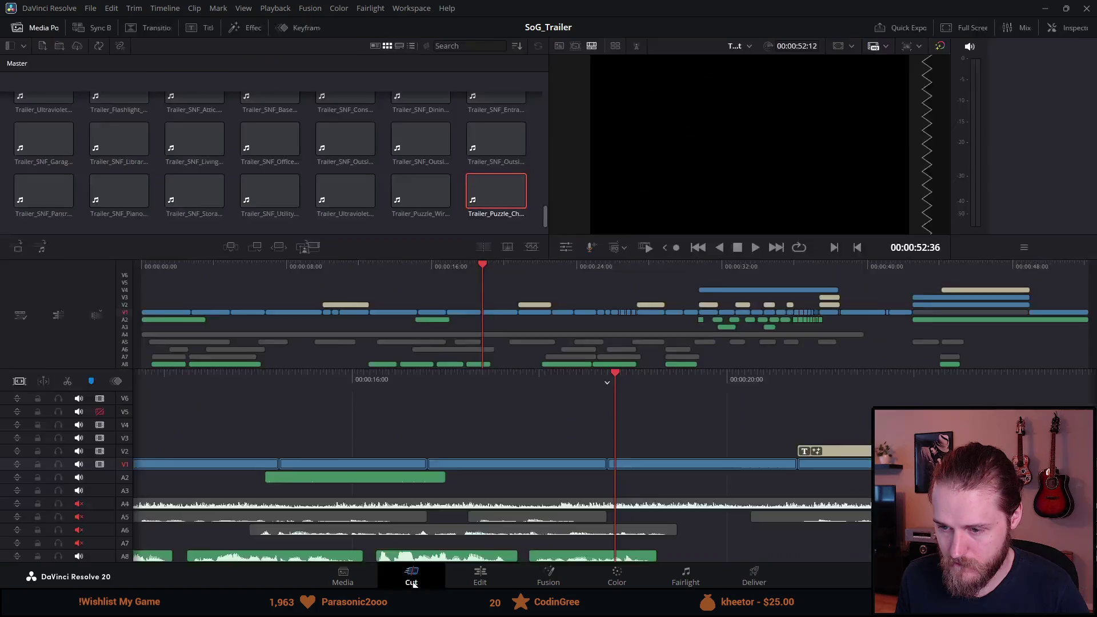
Step: On the Edit page, mute the A8 Client Narration 2 track, then return to Deliver
click(479, 576)
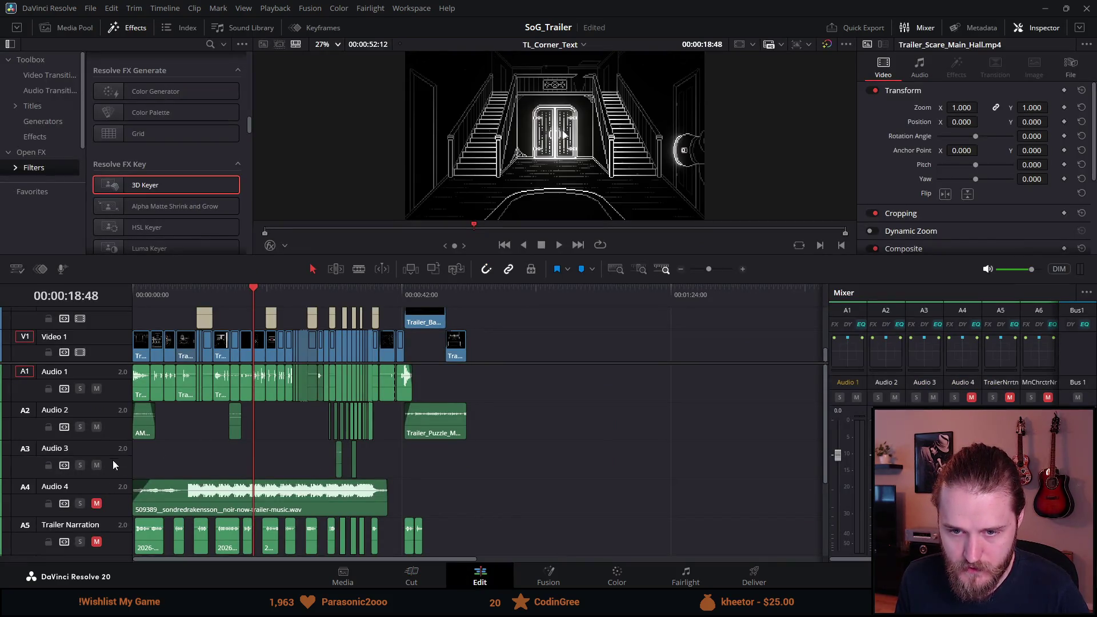
scroll(126, 496, down, 3)
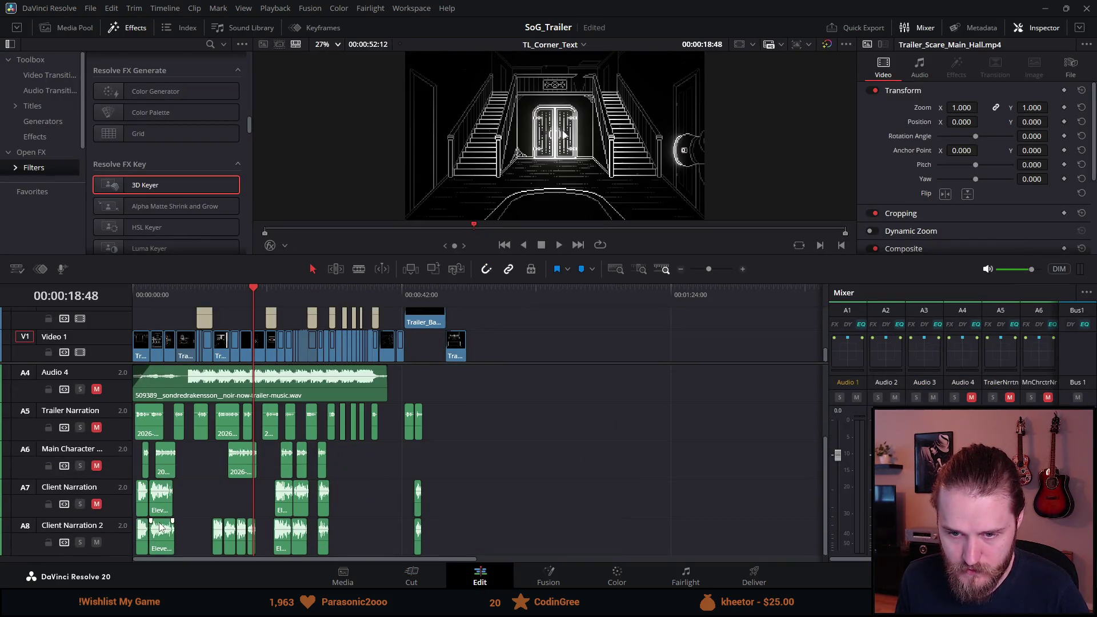
click(97, 542)
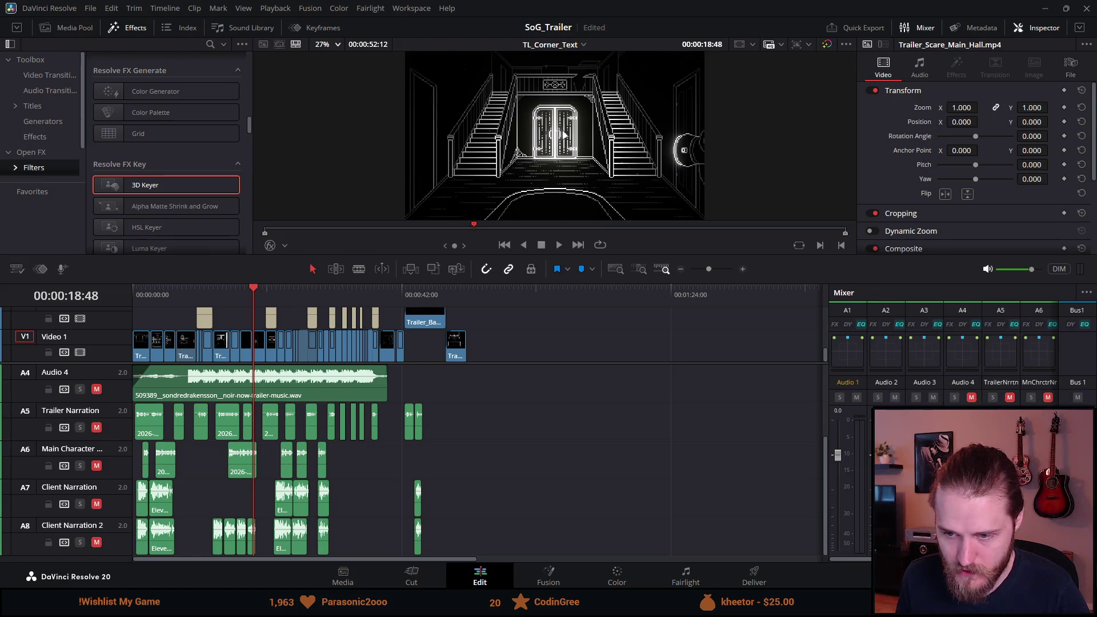
click(754, 576)
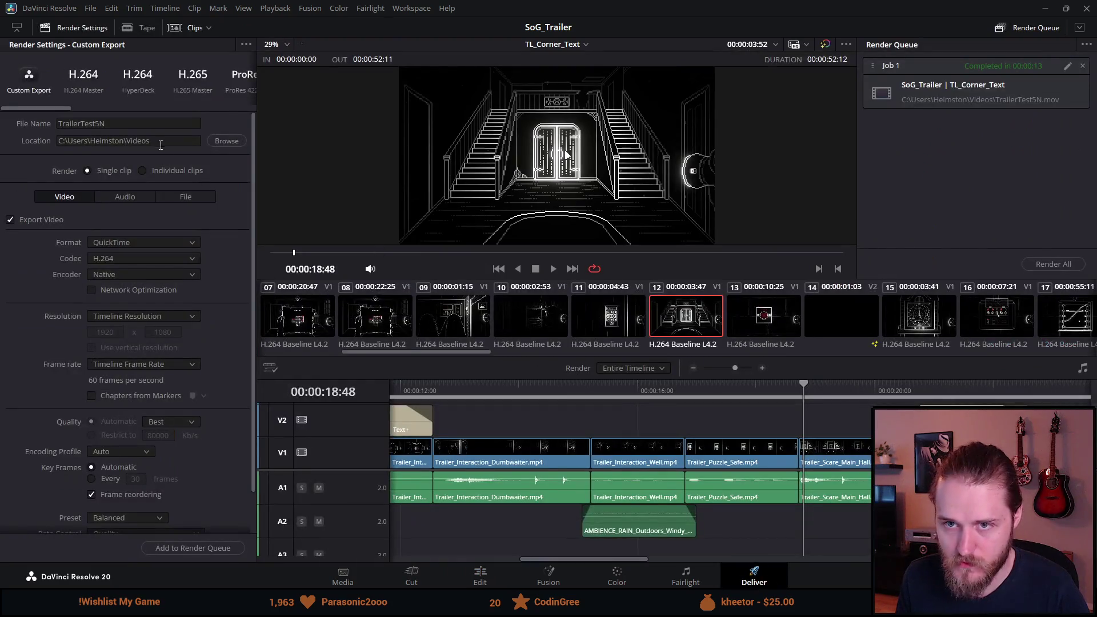
Step: Rename the output to TrailerTest5, replace the old job, render it, then clear the finished job
click(152, 124)
key(BackSpace)
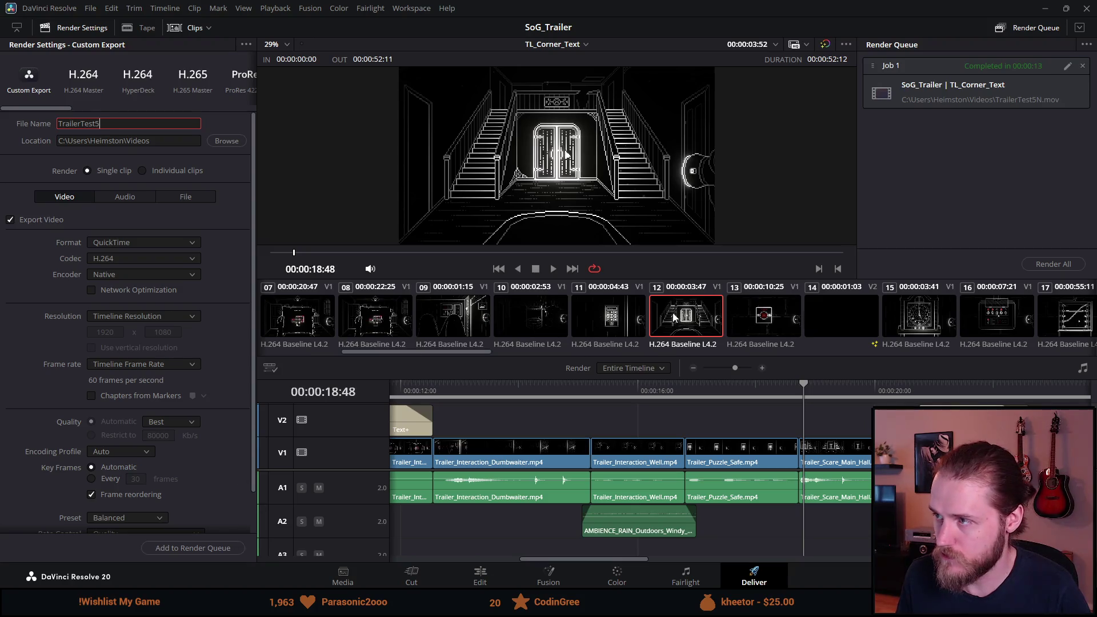
click(1083, 66)
click(172, 548)
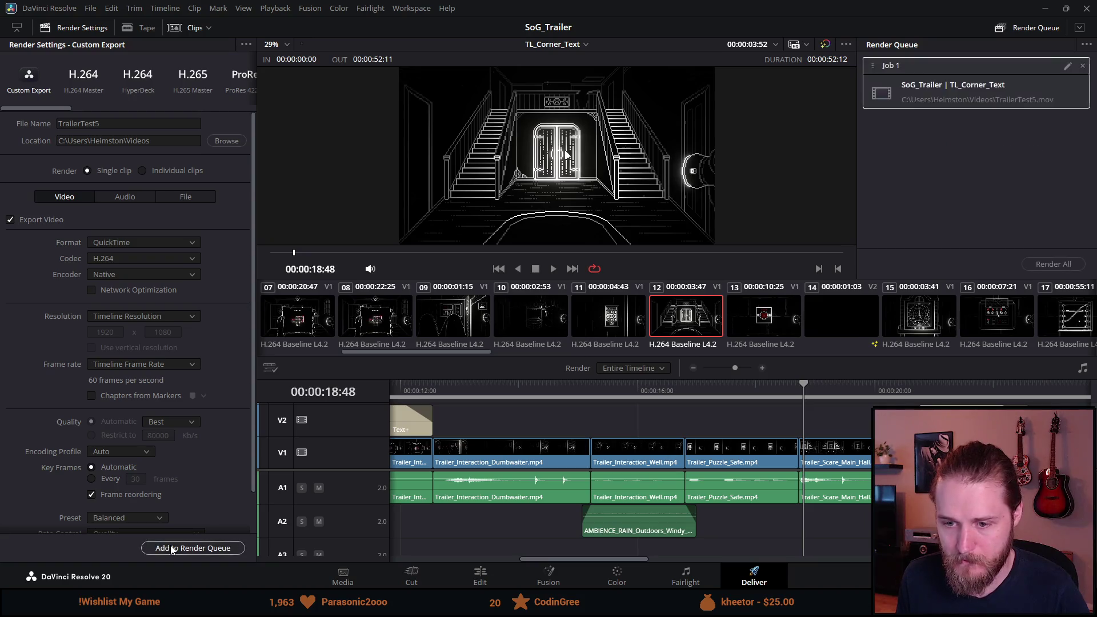
click(1040, 266)
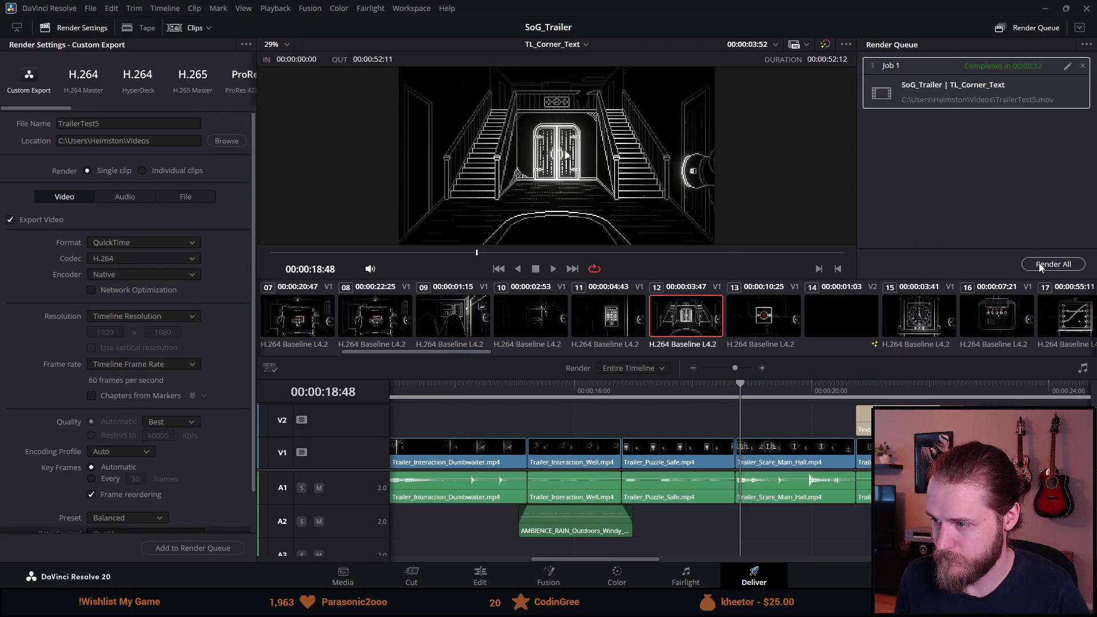
click(1082, 66)
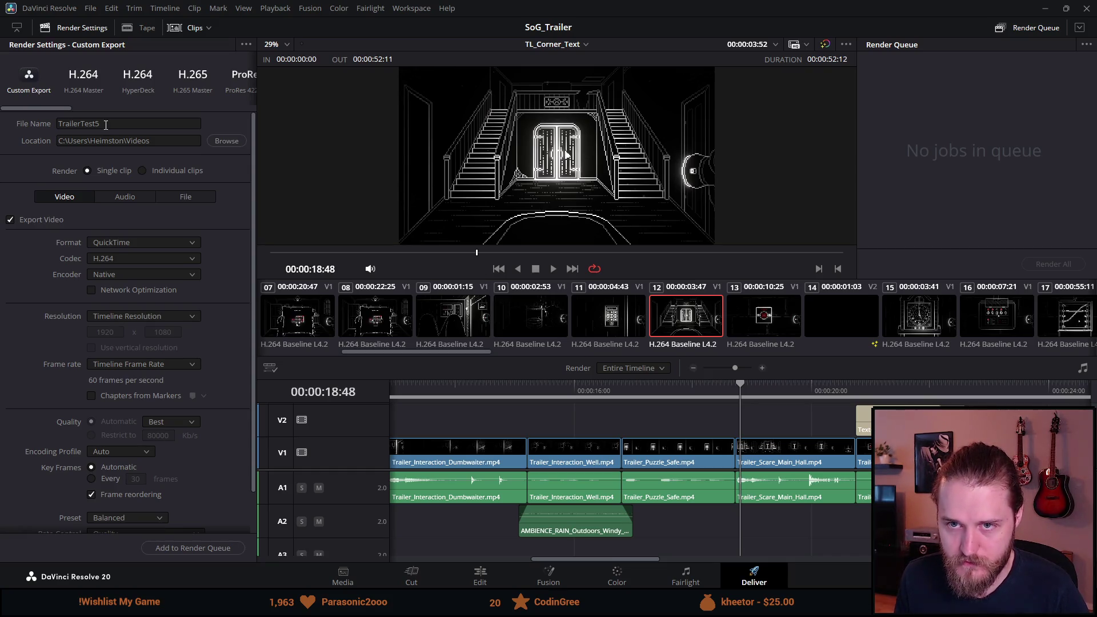
click(471, 577)
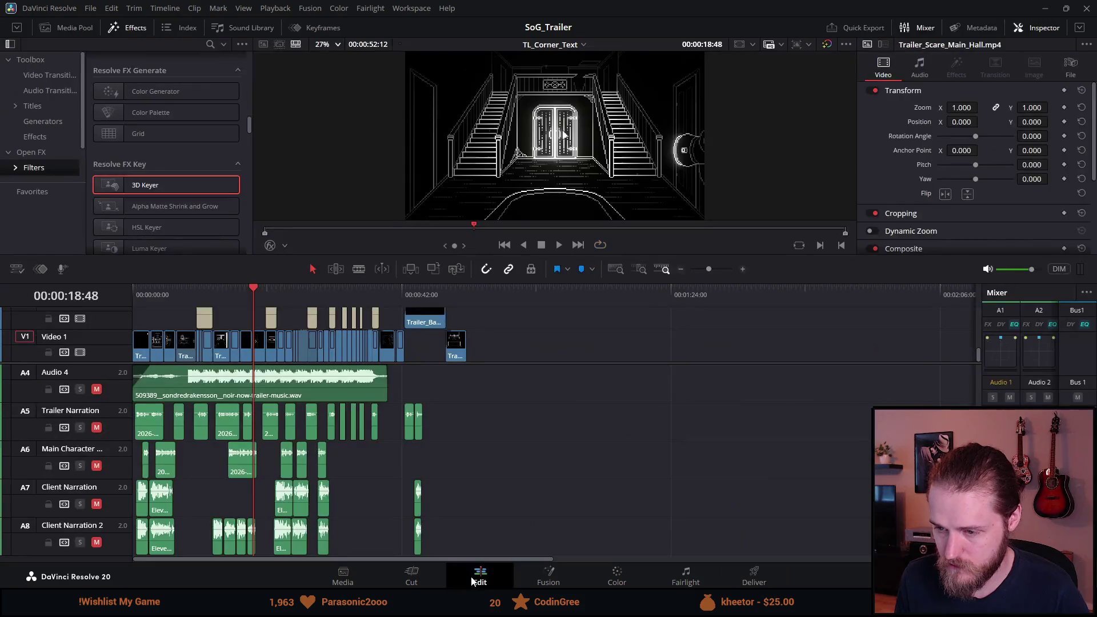
Step: Unmute the Main Character (A6) and Audio 4 music tracks on the Edit page
click(91, 467)
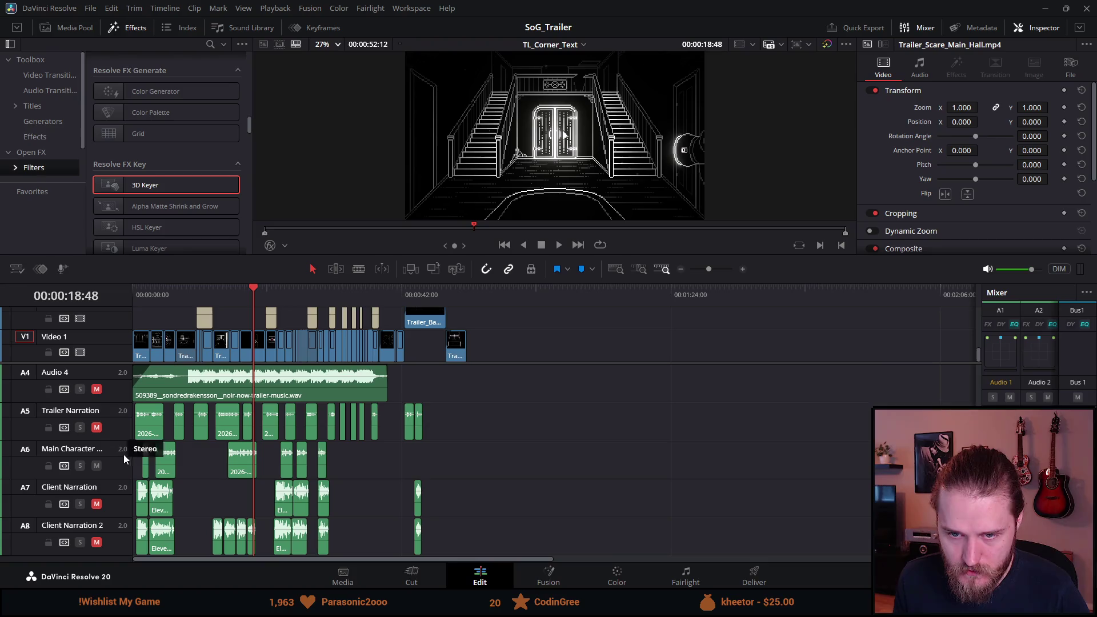
scroll(153, 464, up, 2)
click(97, 457)
Step: Play back the trailer's opening from the start, then return to the Deliver page
click(137, 285)
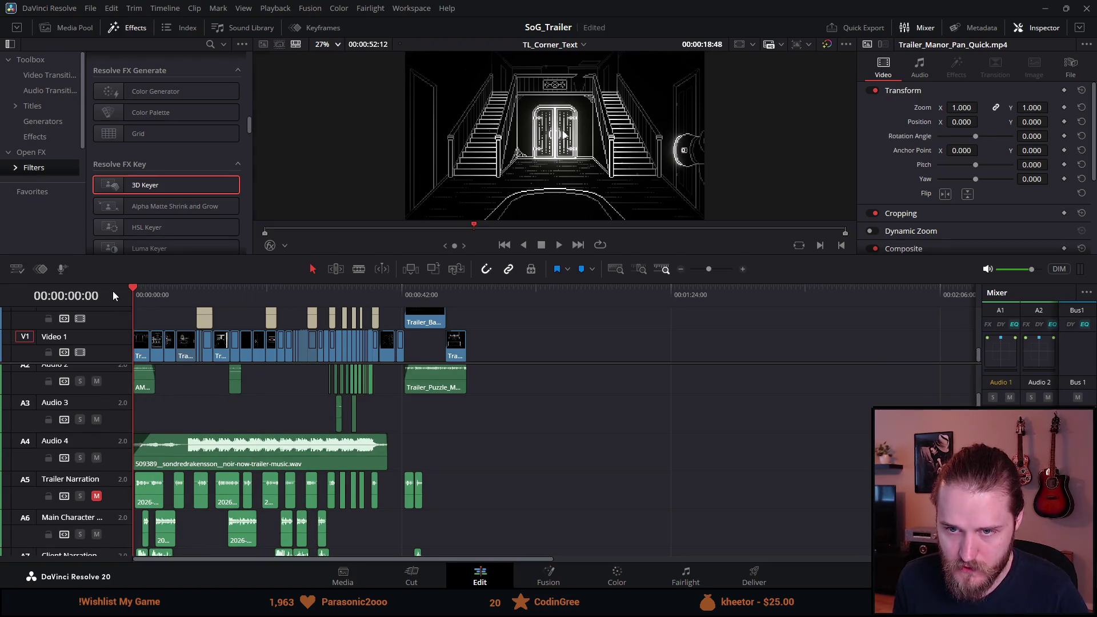
key(space)
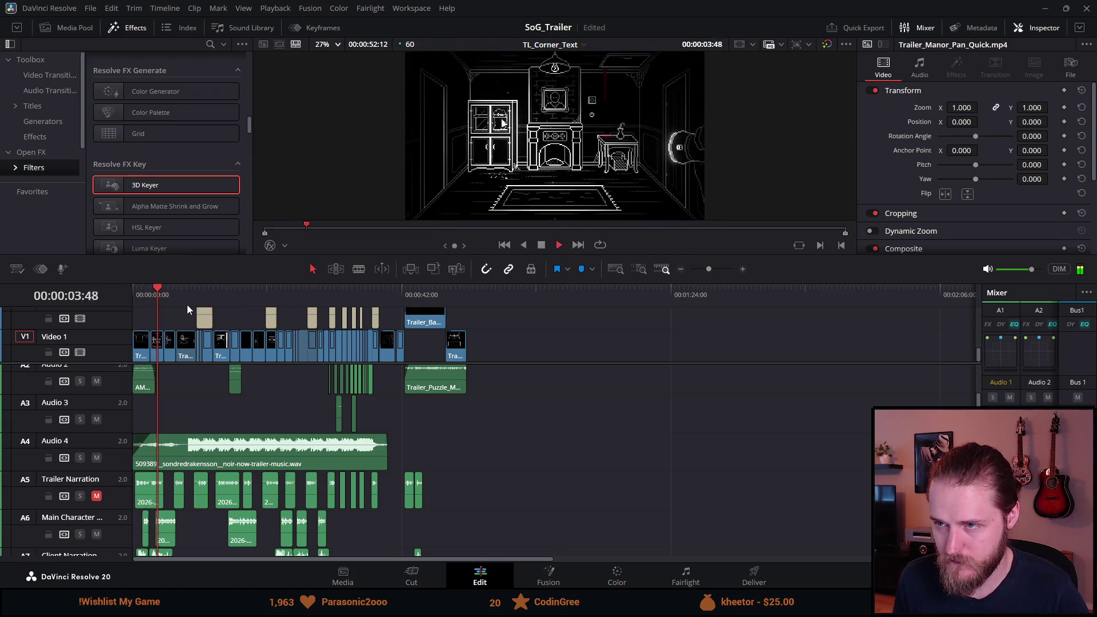
key(space)
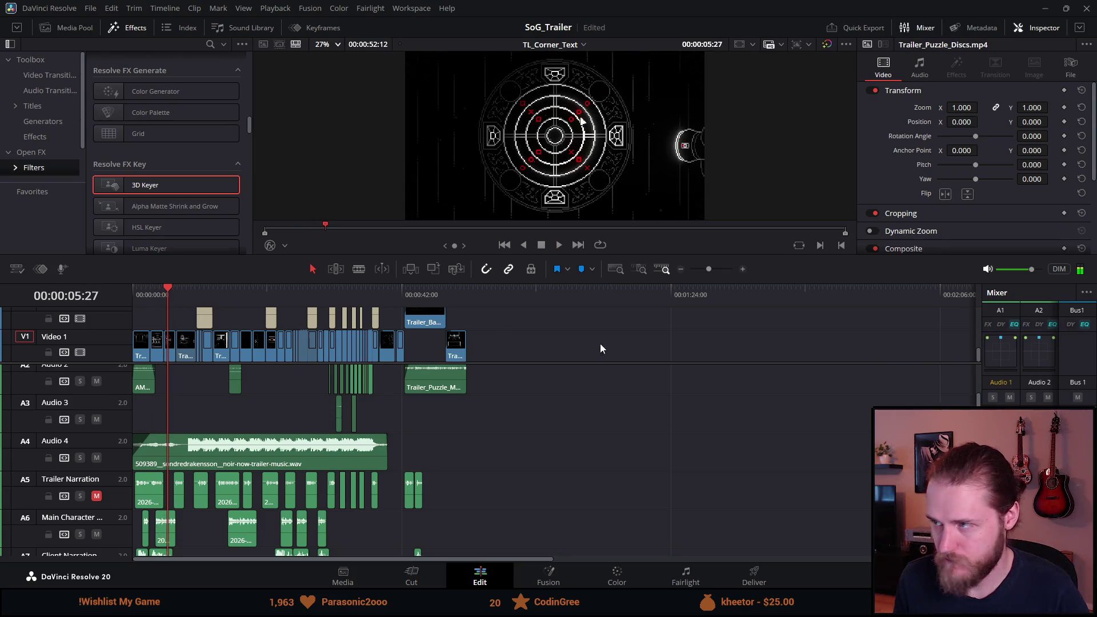
key(shift+8)
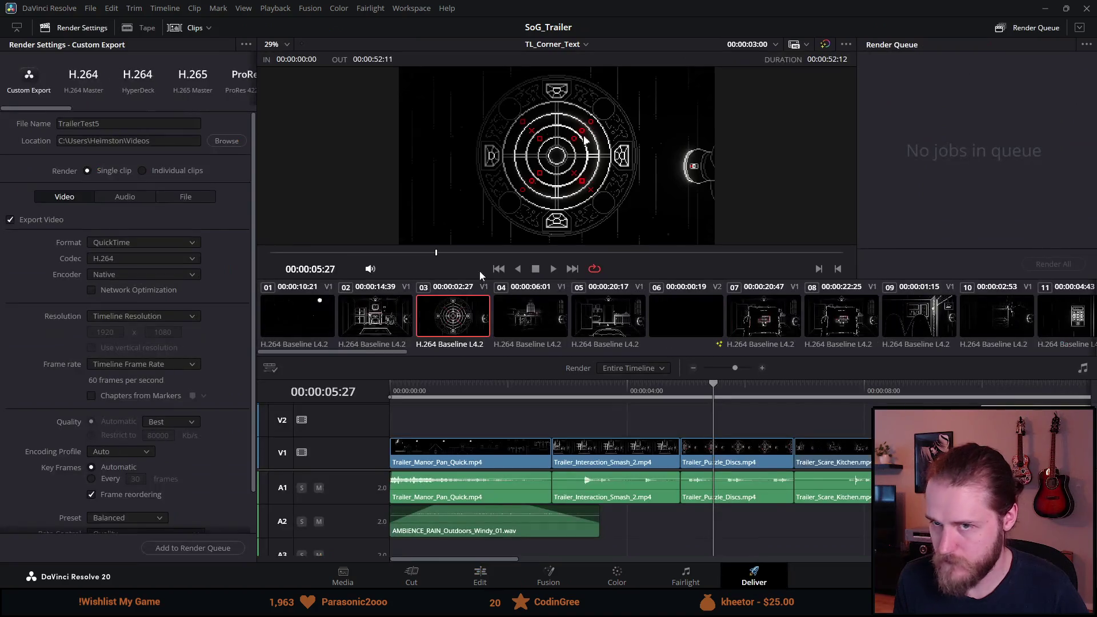
Step: Append MN2 to the output file name and queue the render as TrailerTest5MN2
click(118, 125)
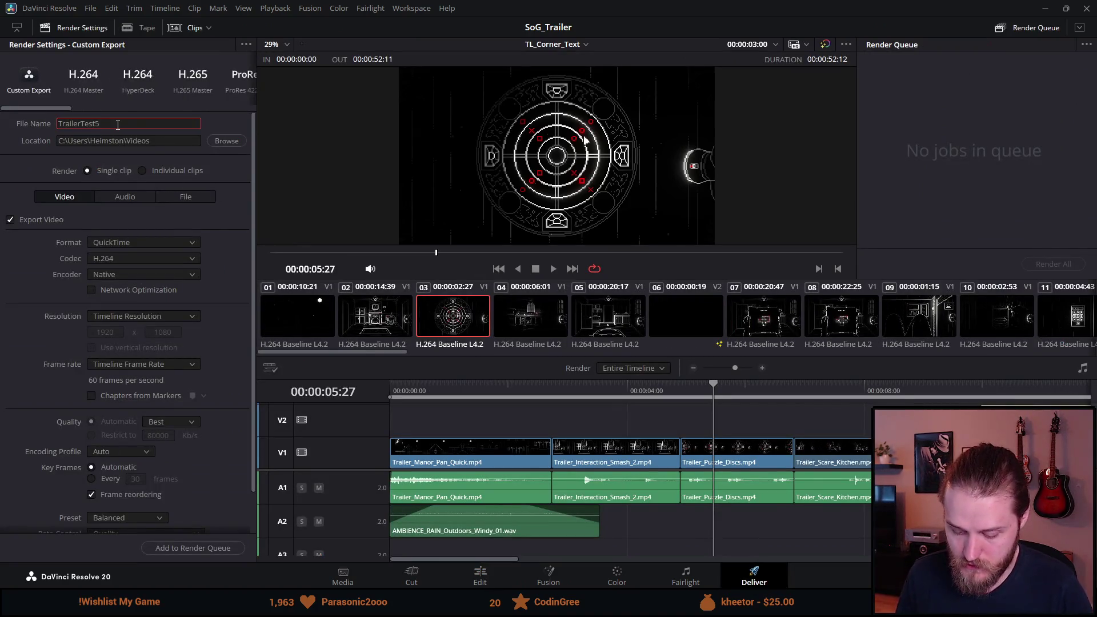
text(M)
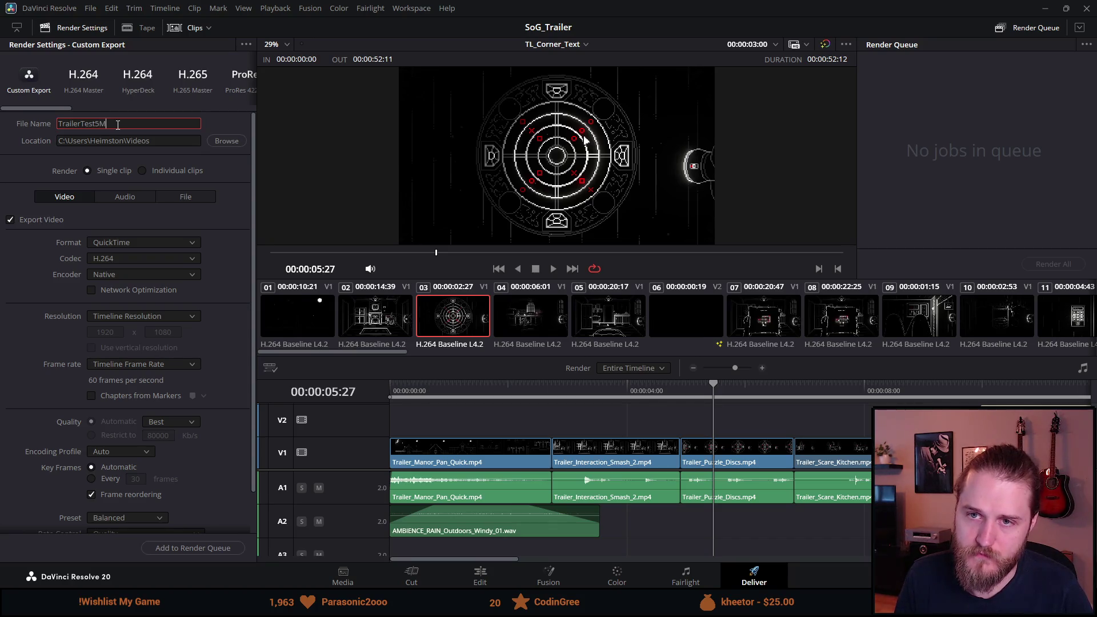
text(N2)
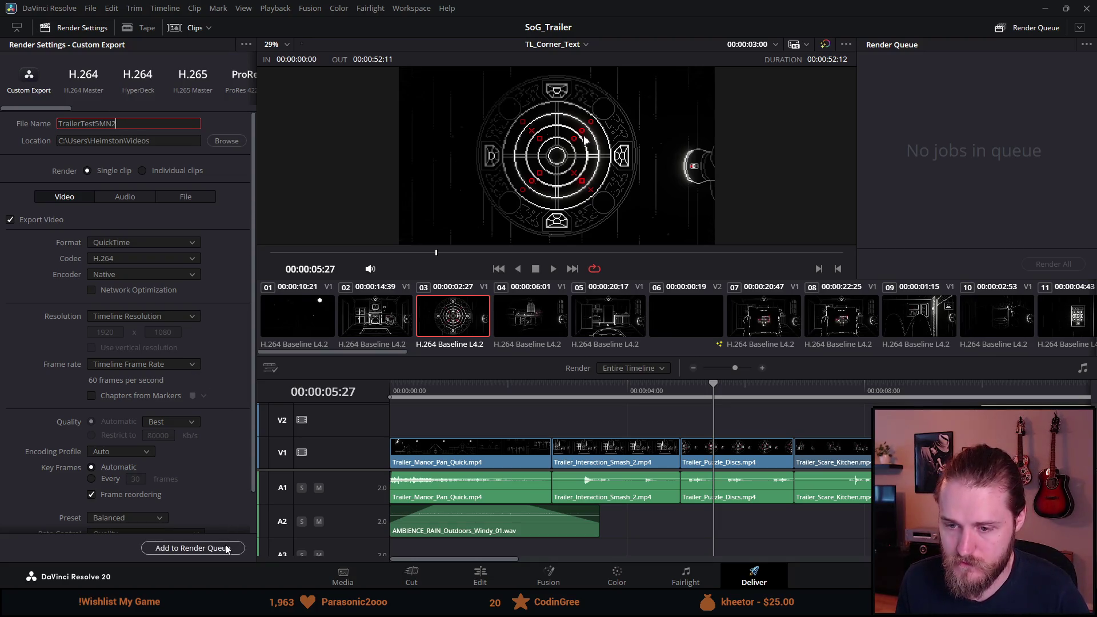
click(193, 548)
Step: Render TrailerTest5MN2.mov, clear the finished job, and go back to the Edit page
click(1051, 266)
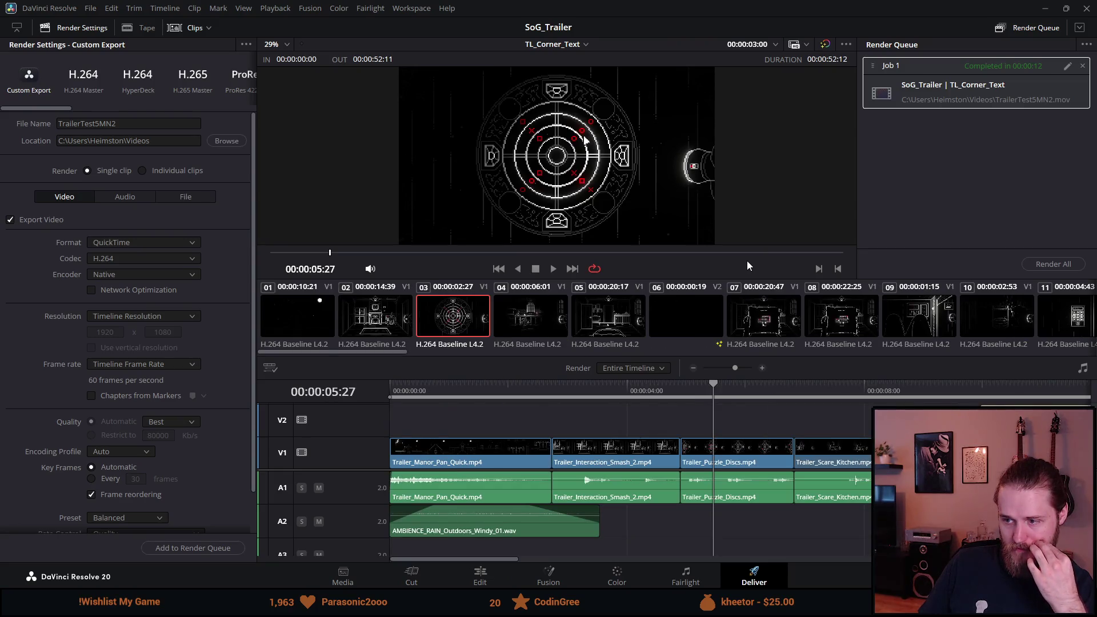
click(1082, 67)
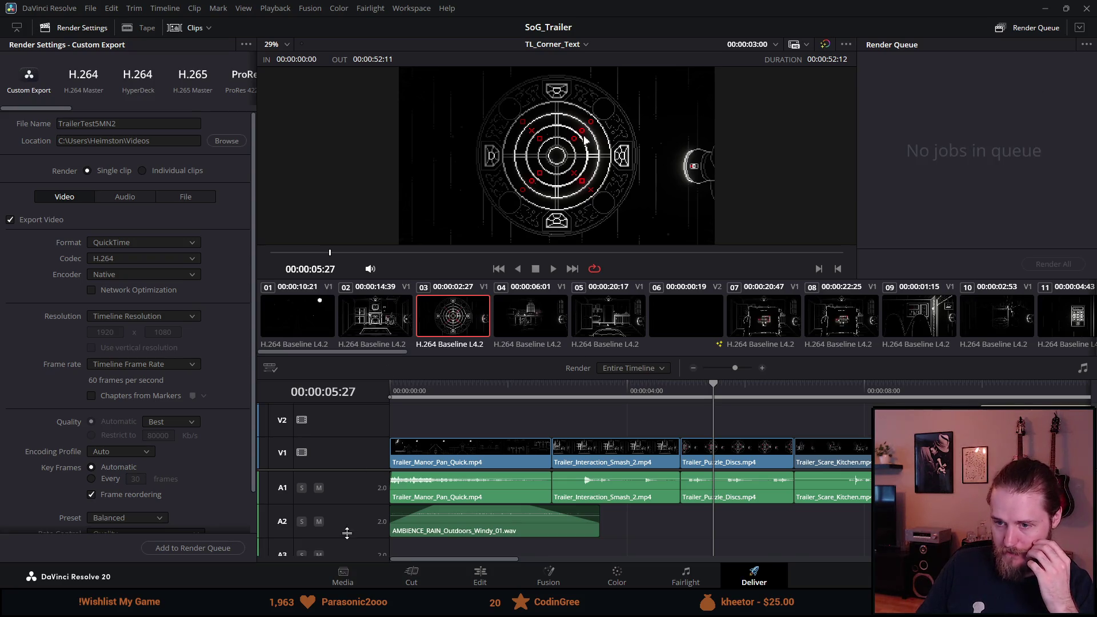
click(479, 577)
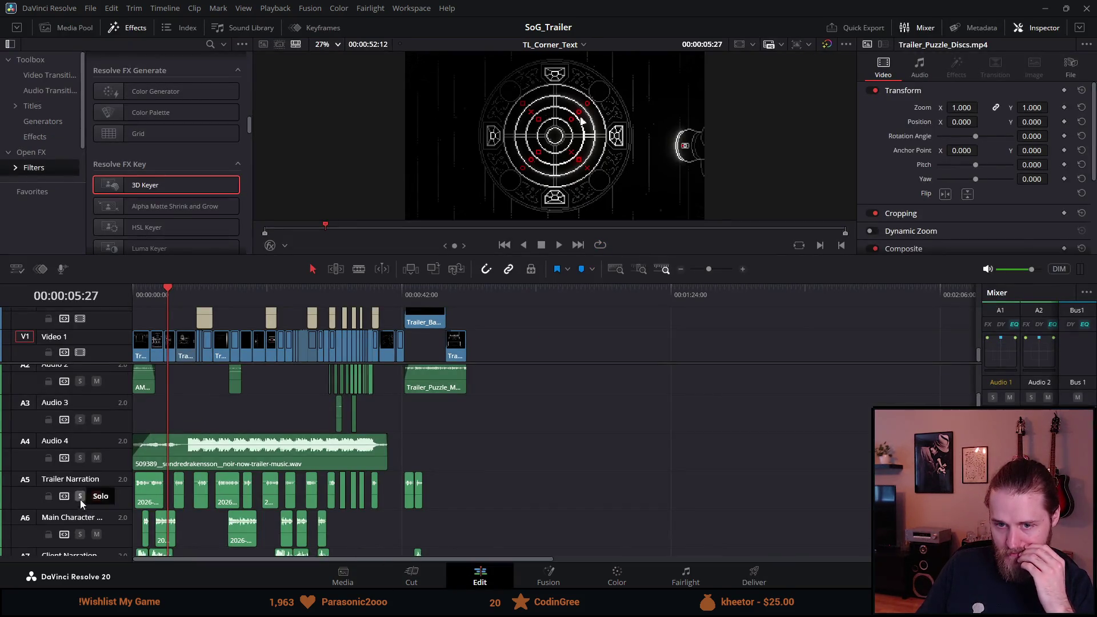
Step: Mute Trailer Narration (A5) and Main Character (A6), and toggle Client Narration 2 (A8) to unmute it
click(95, 495)
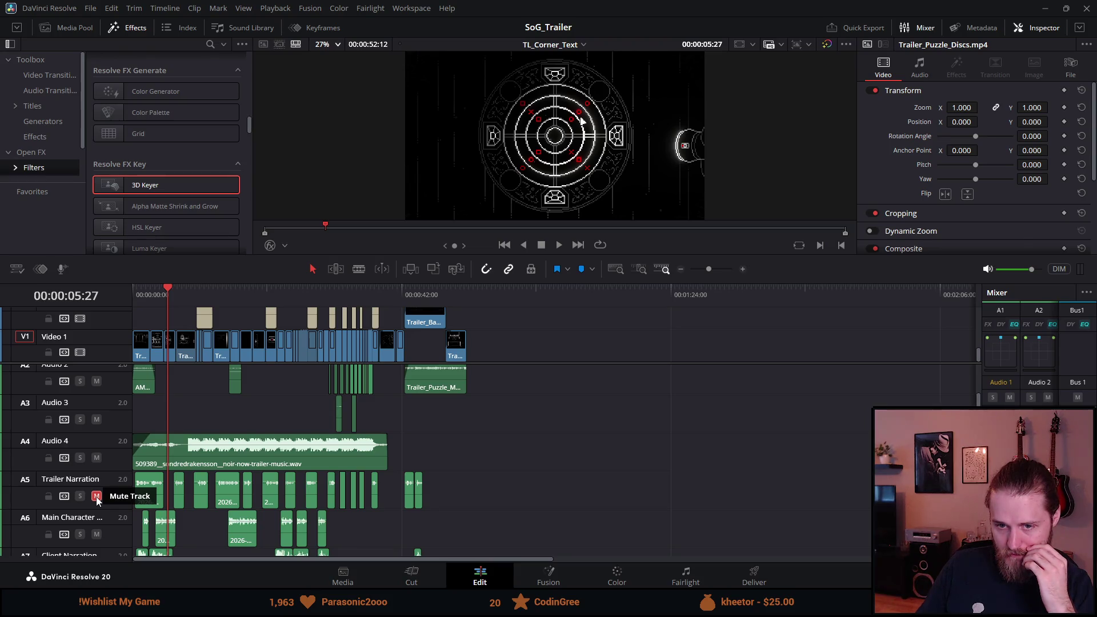
click(97, 534)
scroll(100, 540, down, 2)
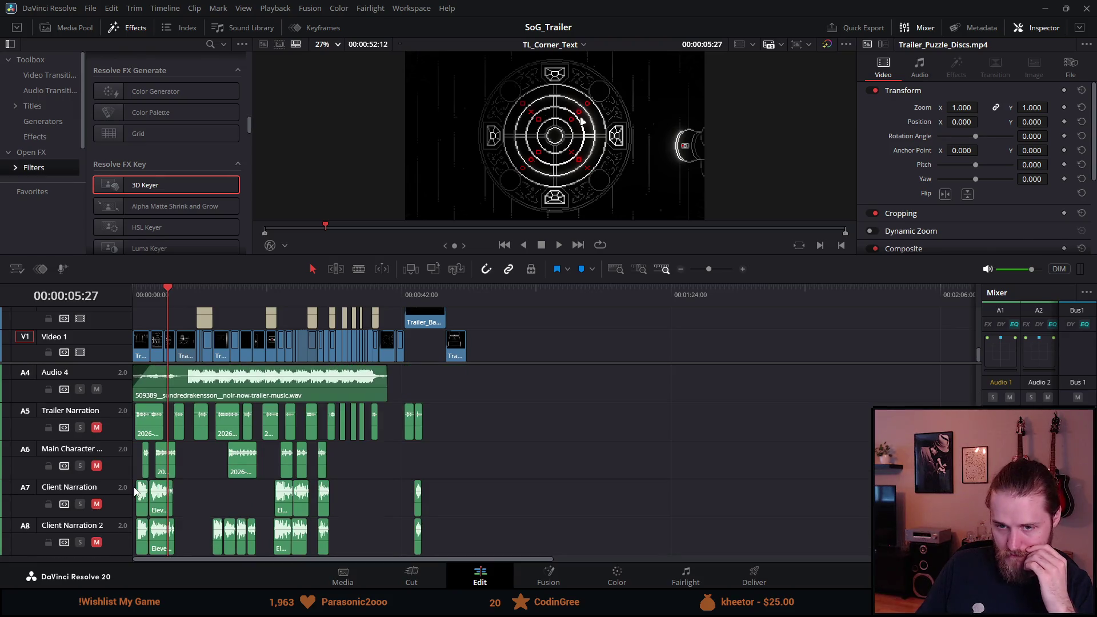
click(97, 542)
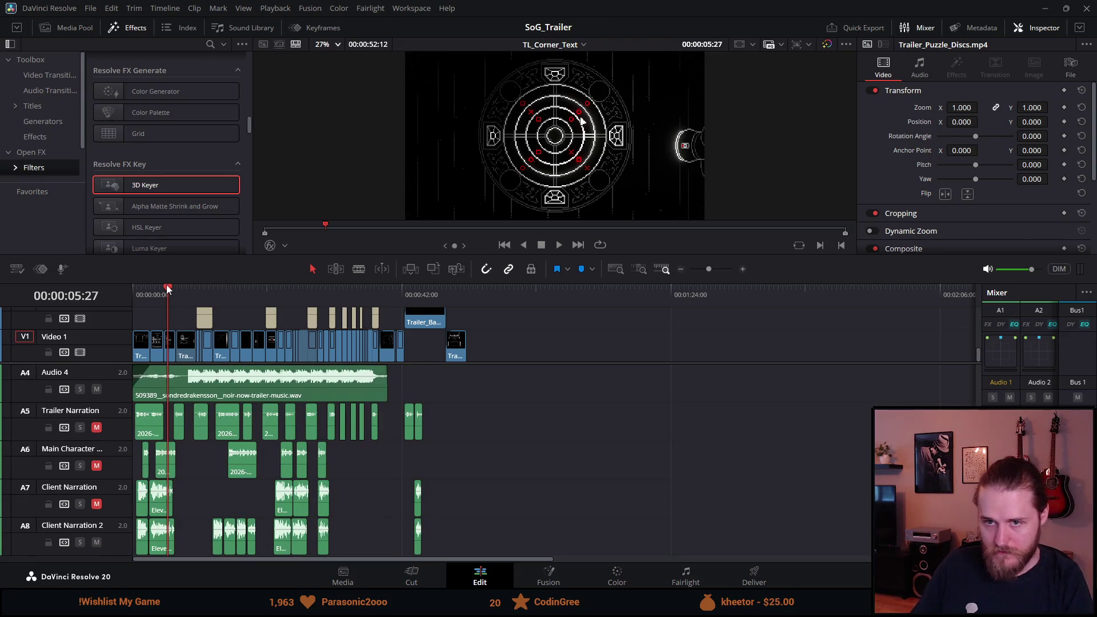